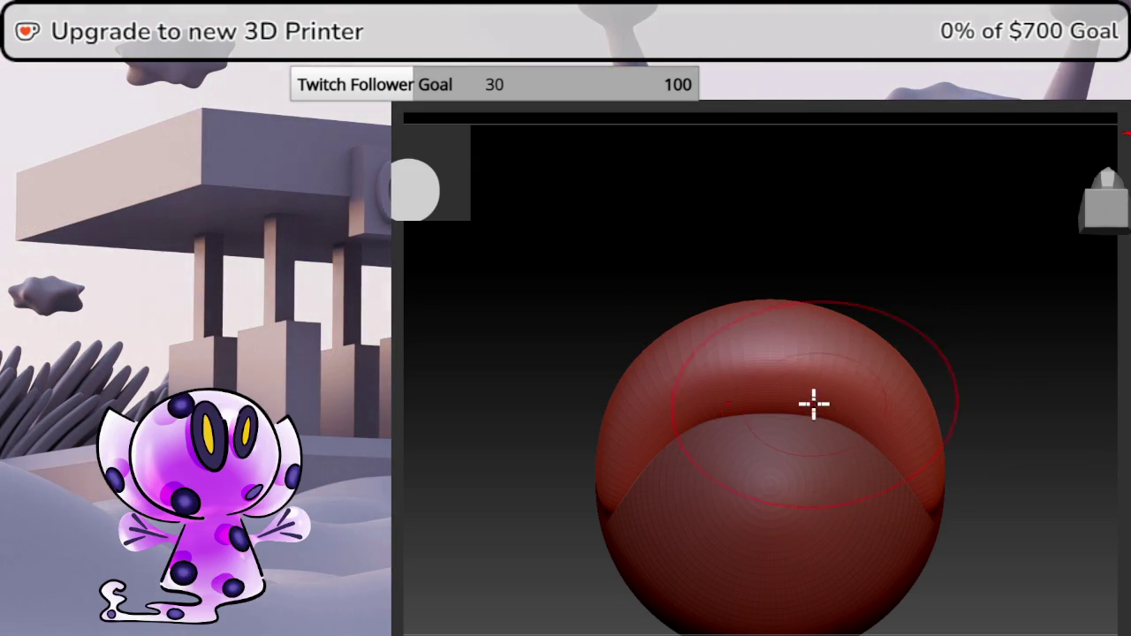
Push the band's upper edge down with Move, then turn the head to face the reference.
{"action": "right_click_drag", "start_coordinate": [814, 404], "coordinate": [818, 460]}
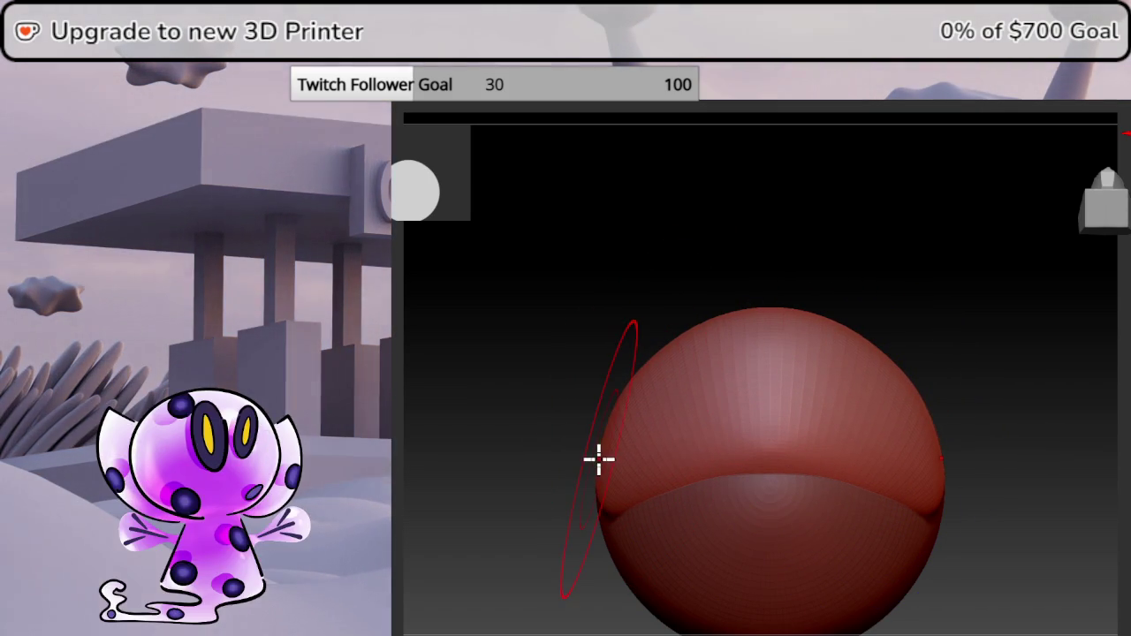
{"action": "mouse_move", "coordinate": [1083, 384]}
{"action": "left_mouse_down"}
{"action": "mouse_move", "coordinate": [1081, 502]}
{"action": "mouse_move", "coordinate": [1041, 351]}
{"action": "mouse_move", "coordinate": [1022, 341]}
{"action": "left_mouse_up"}
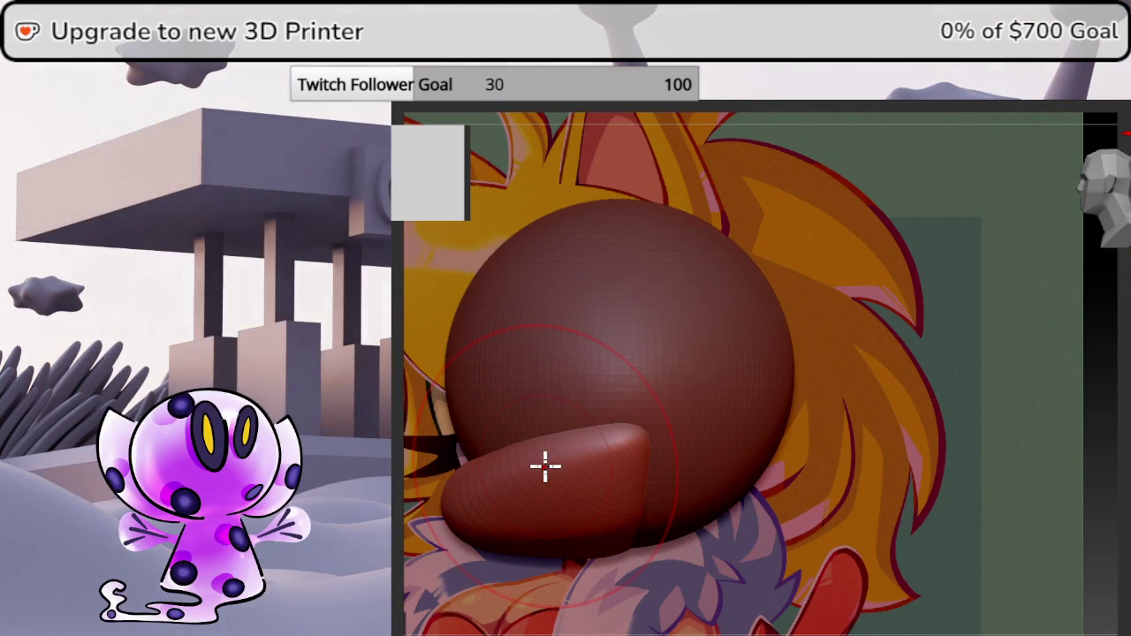
Line the head up with the reference and pull the bulge's top into a curved lip.
{"action": "middle_click_drag", "start_coordinate": [568, 472], "coordinate": [771, 403]}
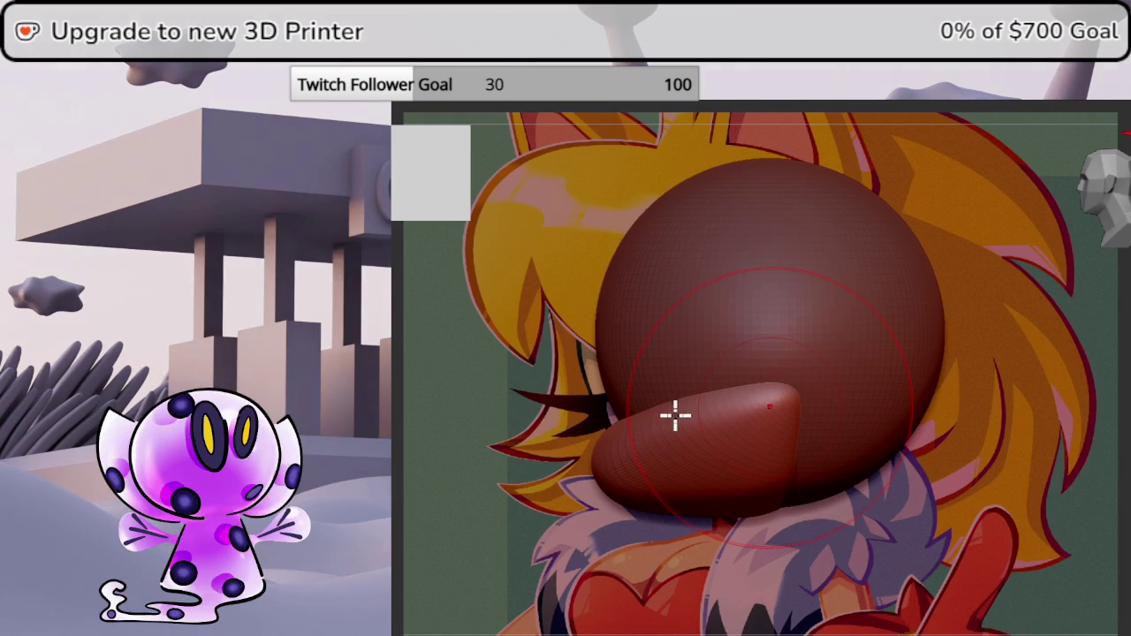
{"action": "left_click_drag", "start_coordinate": [677, 401], "coordinate": [684, 413]}
{"action": "left_click", "coordinate": [1124, 226]}
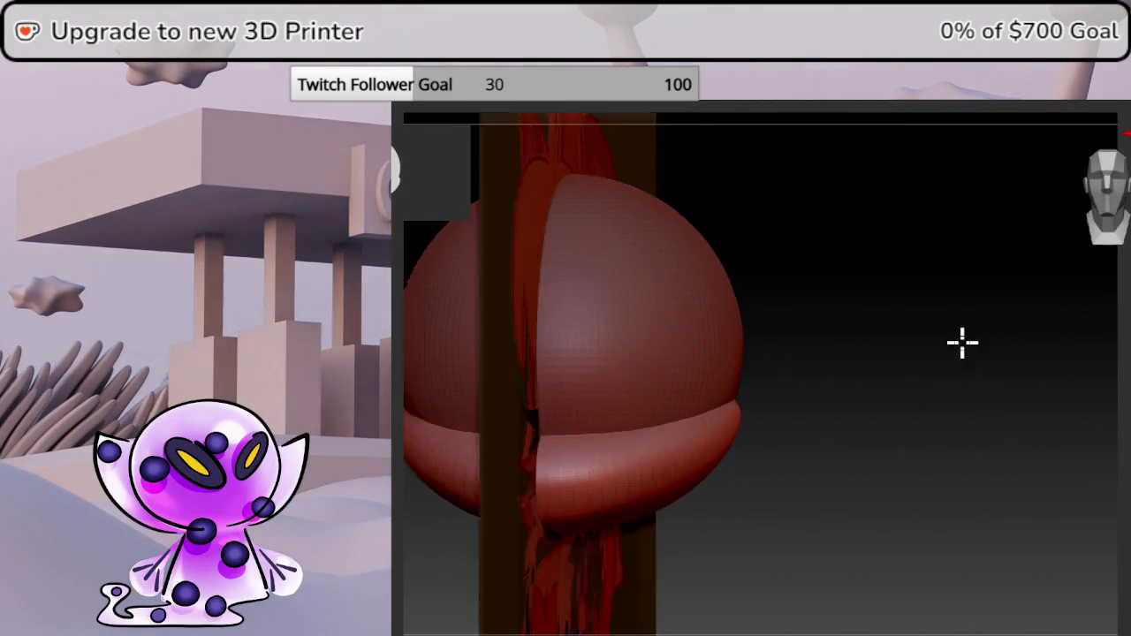
{"action": "left_click_drag", "start_coordinate": [962, 341], "coordinate": [917, 341], "text": "shift"}
{"action": "left_click_drag", "start_coordinate": [638, 361], "coordinate": [669, 412], "text": "alt"}
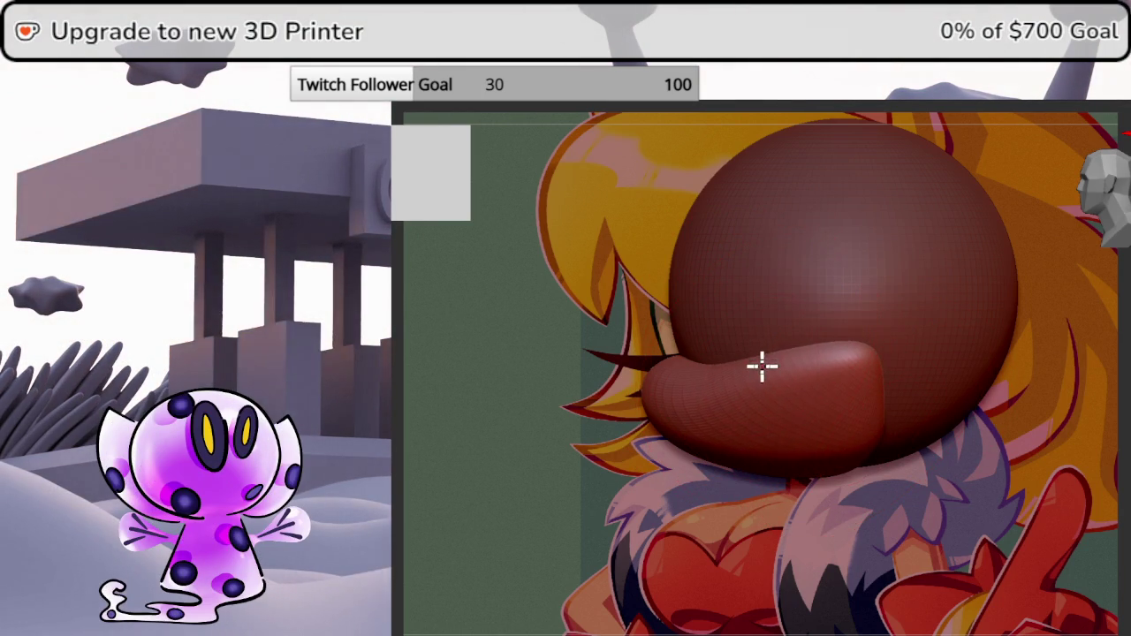
Toggle the reference with Shift+Z and orbit the head to check the lip's profile.
{"action": "key", "text": "shift+z"}
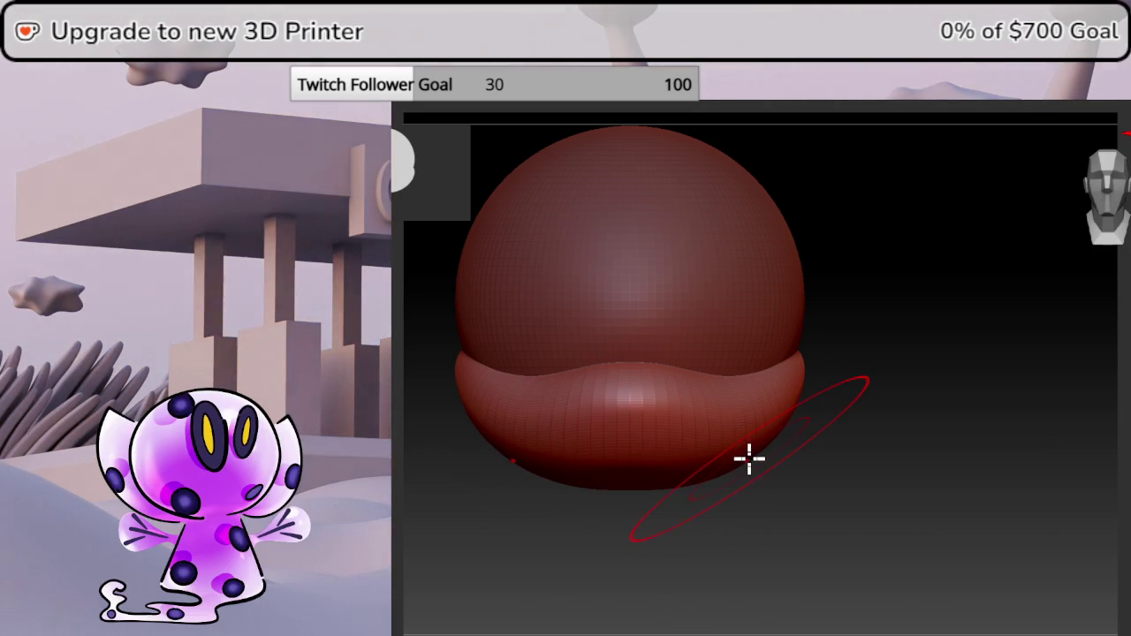
{"action": "key", "text": "shift+z"}
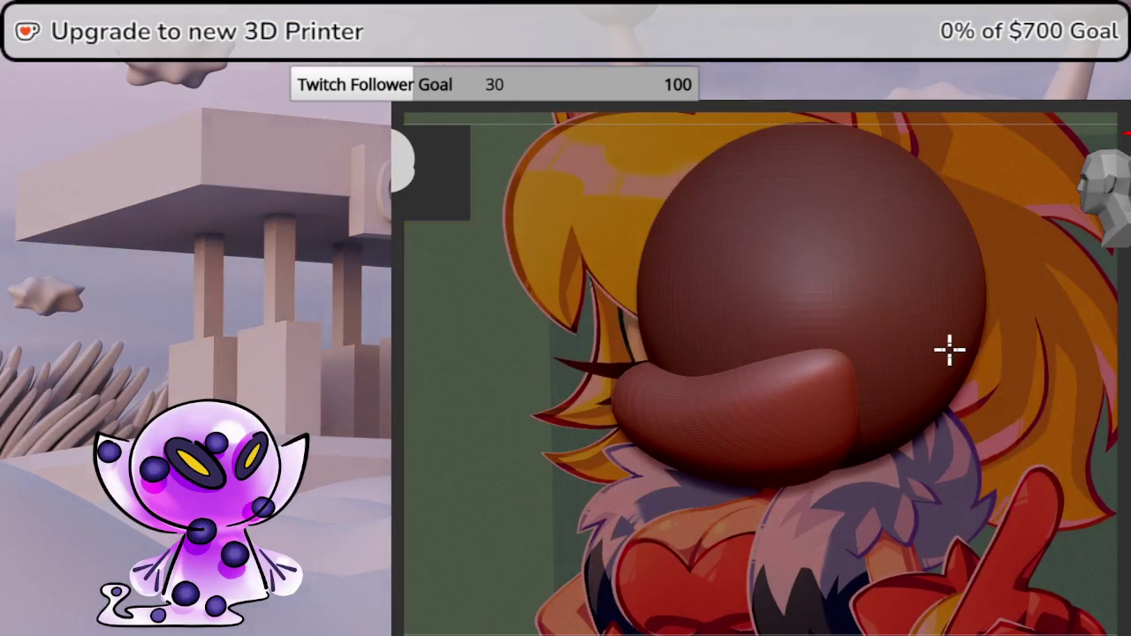
{"action": "key", "text": "shift+z"}
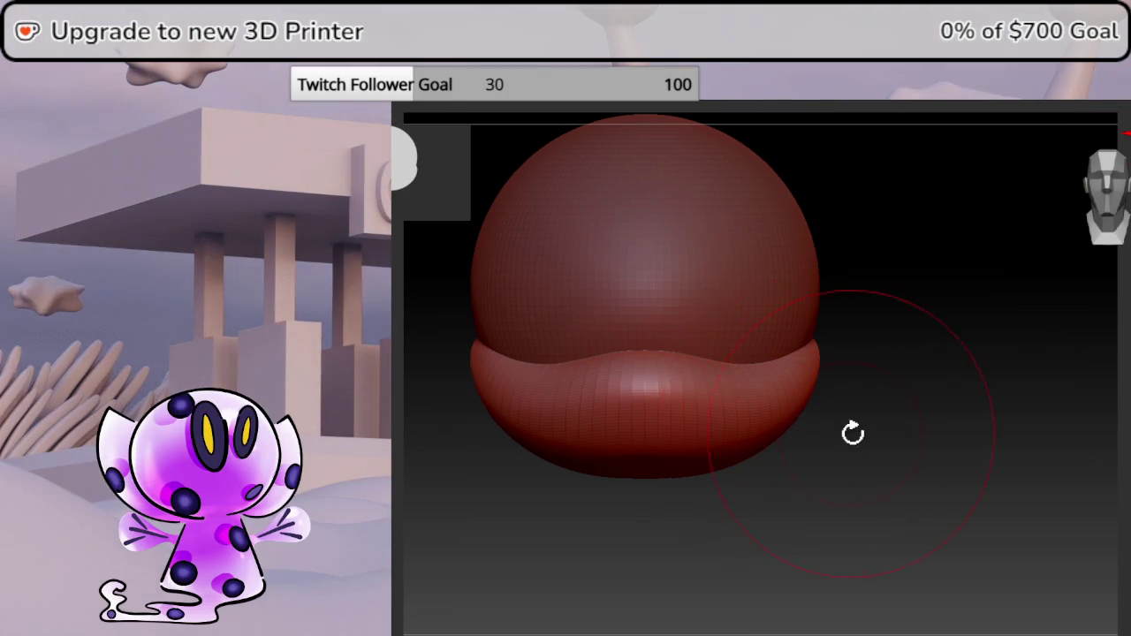
{"action": "key", "text": "shift+z"}
{"action": "mouse_move", "coordinate": [1032, 381]}
{"action": "left_mouse_down"}
{"action": "mouse_move", "coordinate": [1051, 399]}
{"action": "mouse_move", "coordinate": [858, 442]}
{"action": "left_mouse_up"}
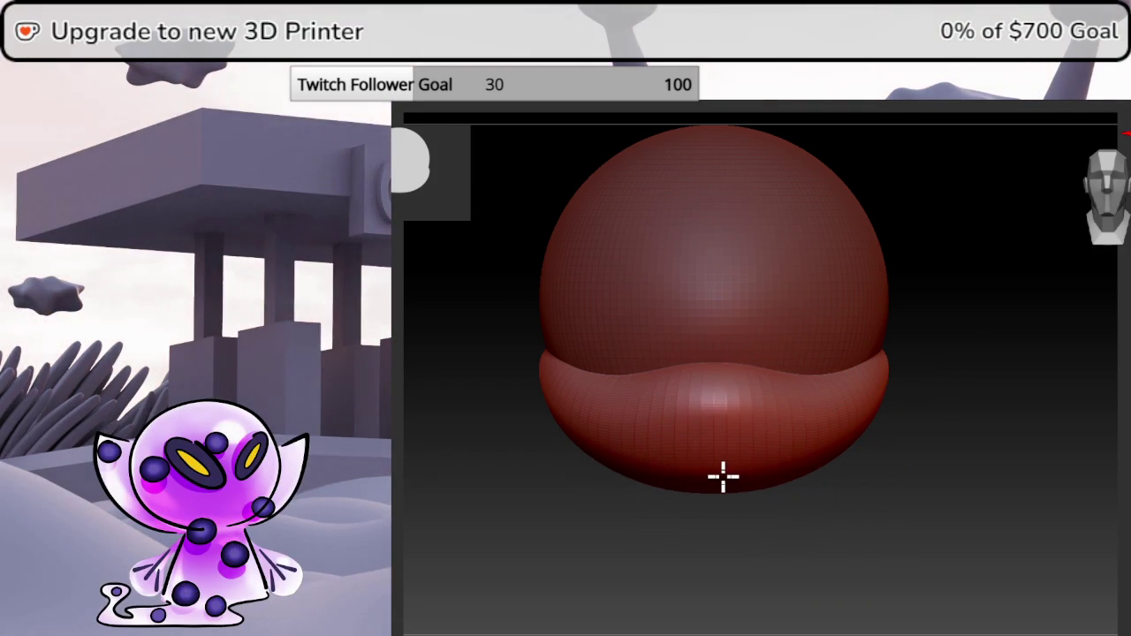
{"action": "right_click", "coordinate": [851, 392]}
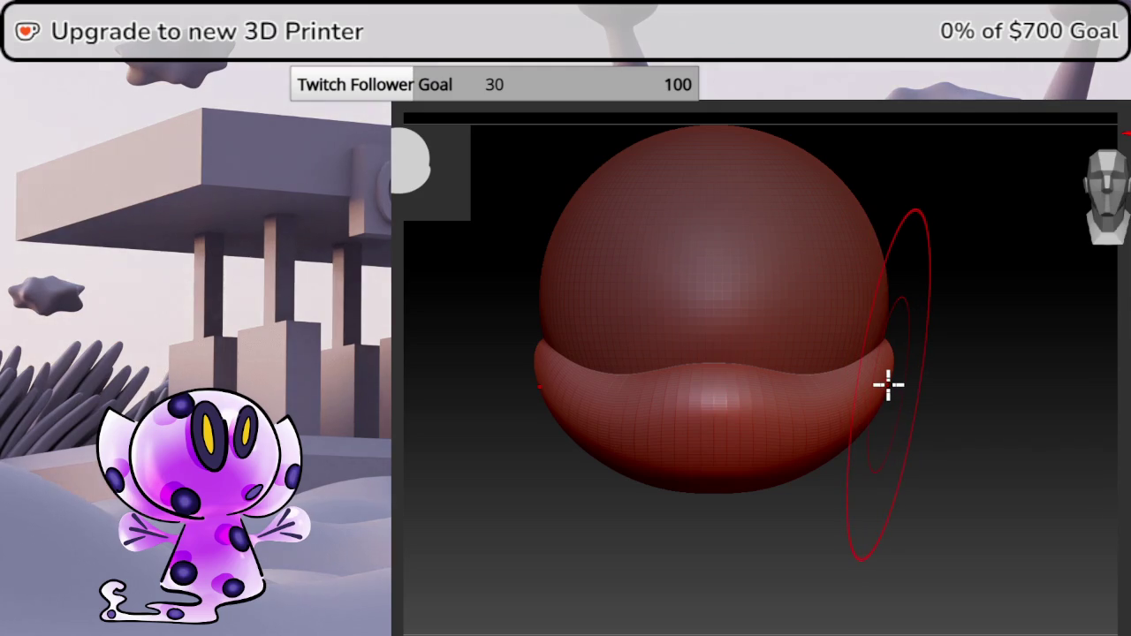
{"action": "left_click_drag", "start_coordinate": [1119, 374], "coordinate": [1070, 371]}
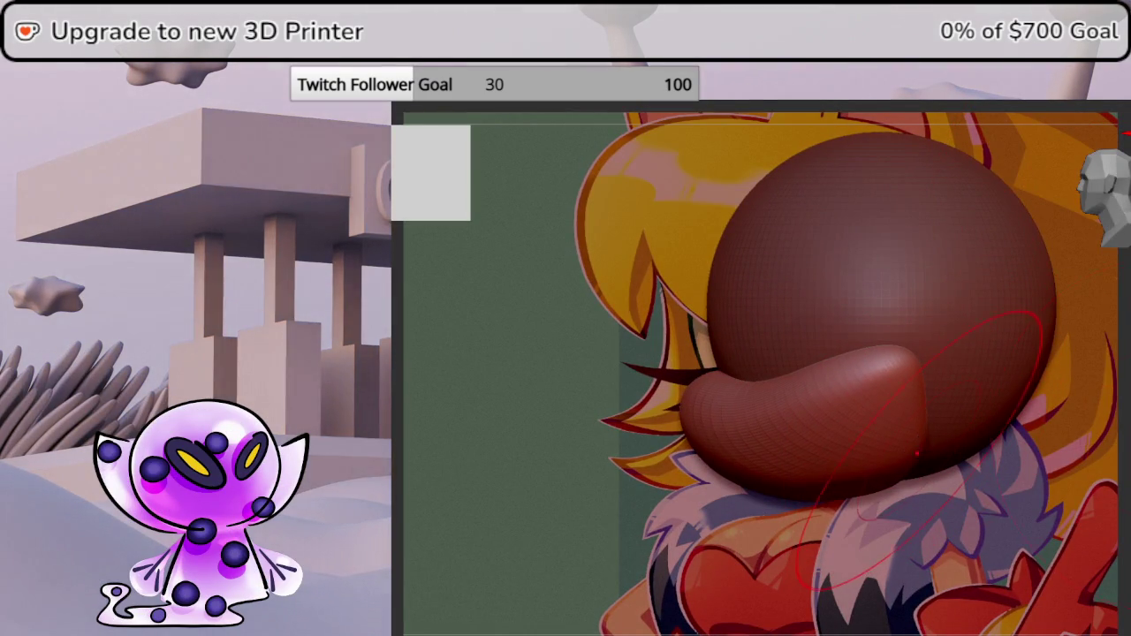
{"action": "left_click_drag", "start_coordinate": [917, 454], "coordinate": [955, 524]}
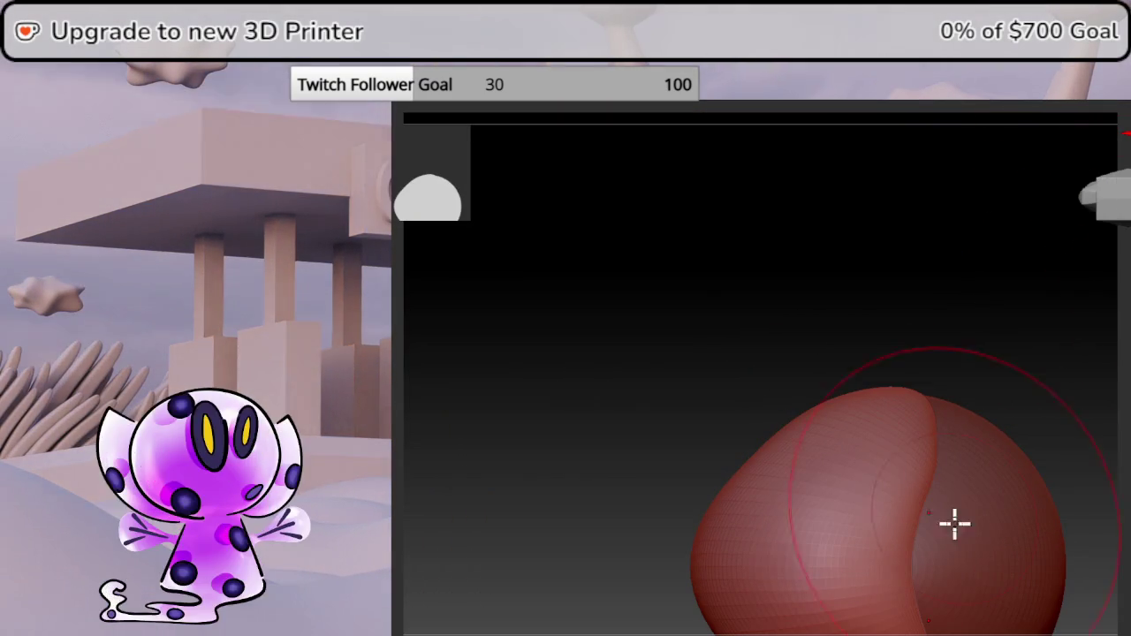
Smooth the bulge's crease, adjust the brush Draw Size, and return to the front view.
{"action": "left_click_drag", "start_coordinate": [911, 561], "coordinate": [929, 566]}
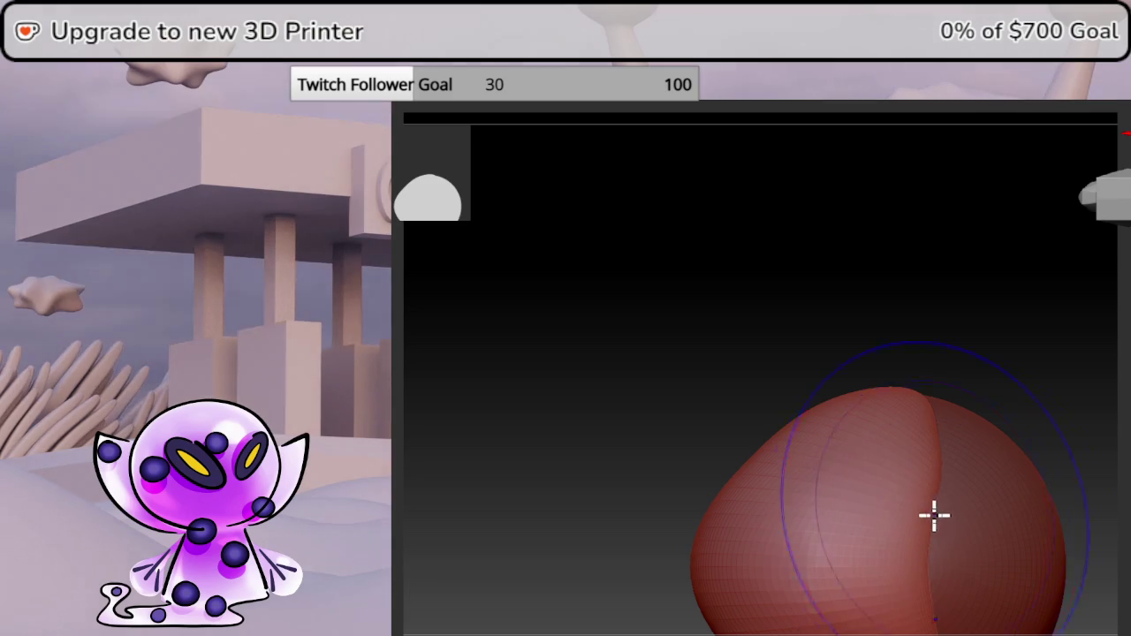
{"action": "right_click_drag", "start_coordinate": [935, 516], "coordinate": [1063, 439]}
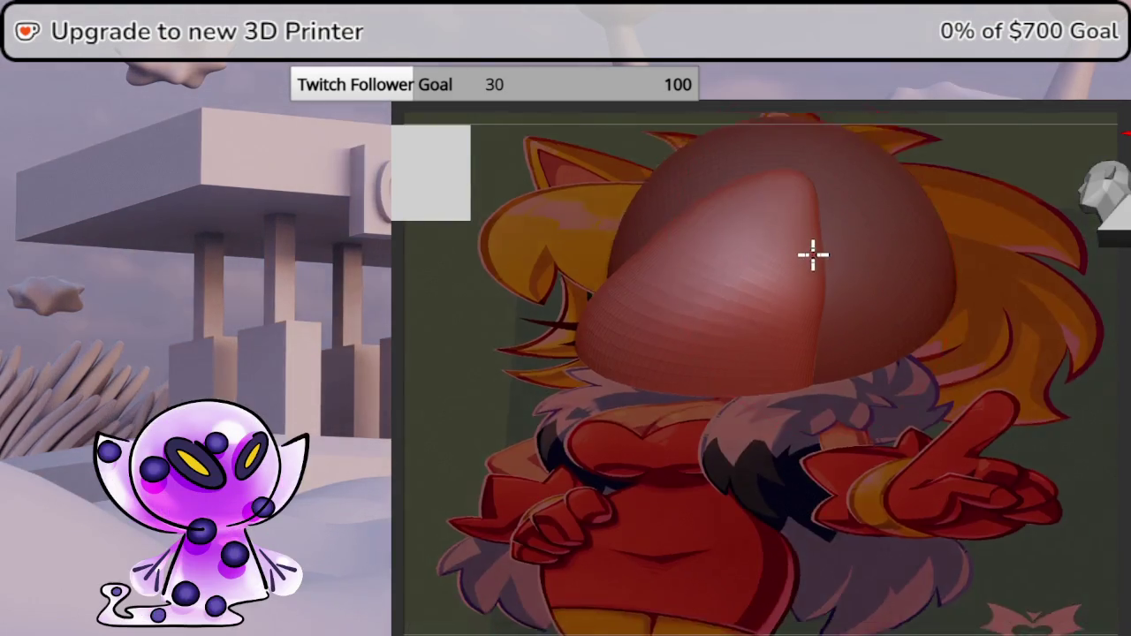
{"action": "right_click_drag", "start_coordinate": [813, 255], "coordinate": [815, 183]}
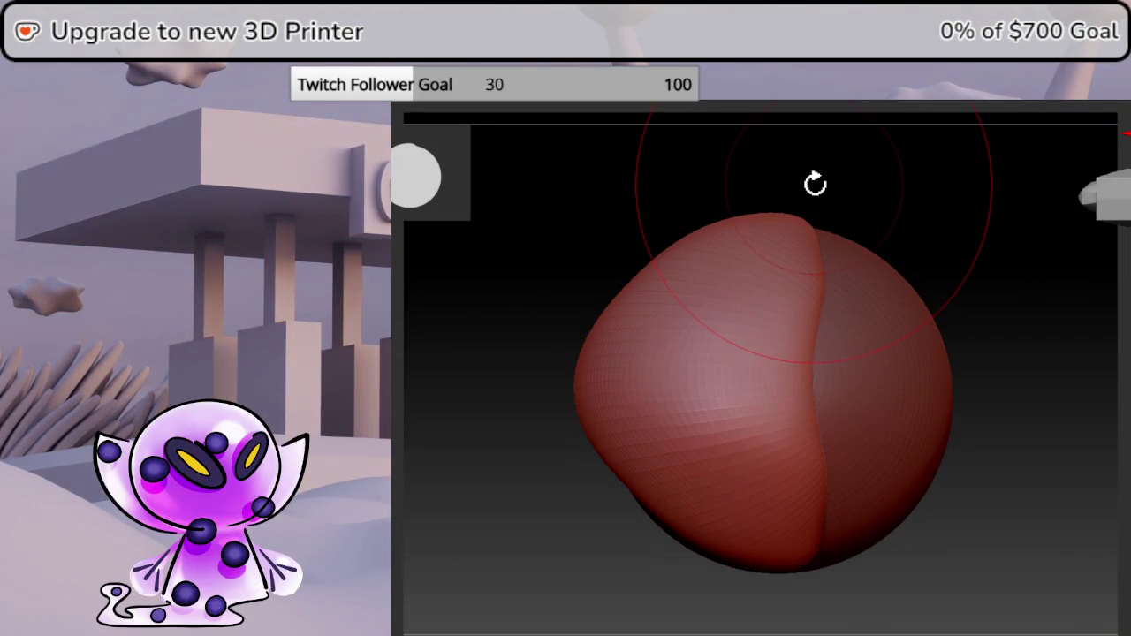
{"action": "right_click", "coordinate": [793, 334]}
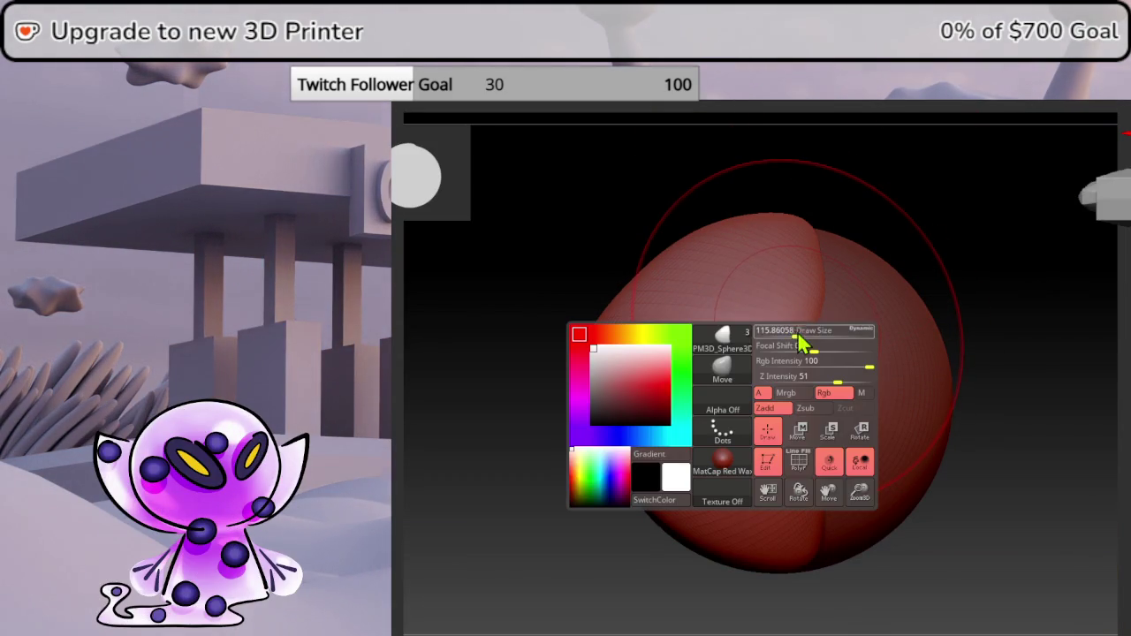
{"action": "left_click_drag", "start_coordinate": [793, 332], "coordinate": [760, 331]}
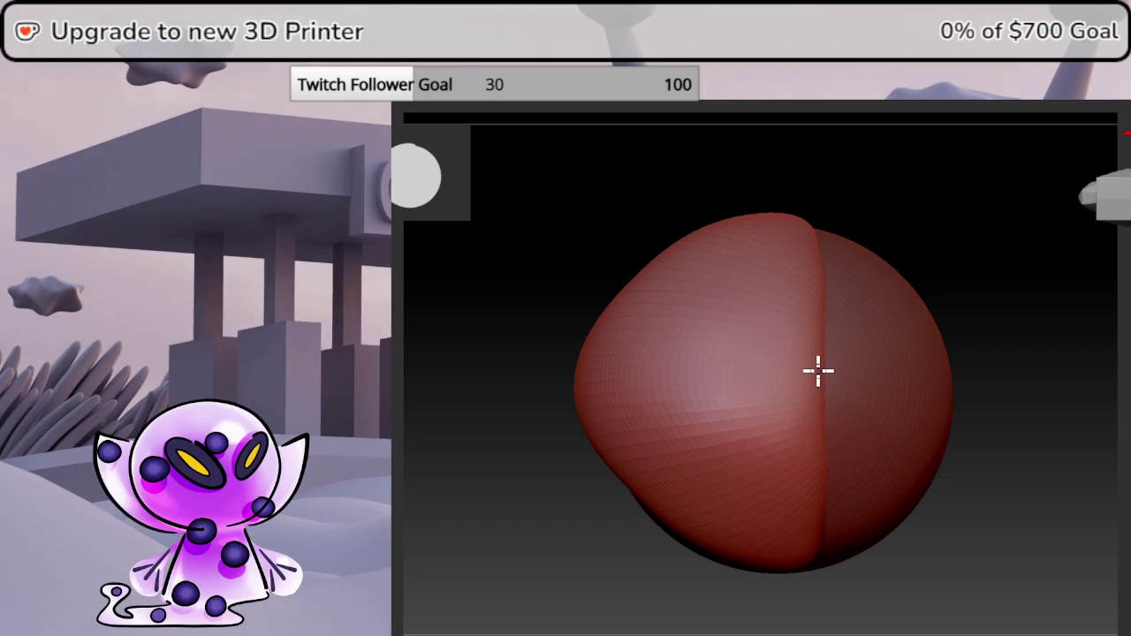
{"action": "right_click_drag", "start_coordinate": [819, 370], "coordinate": [955, 336], "text": "shift"}
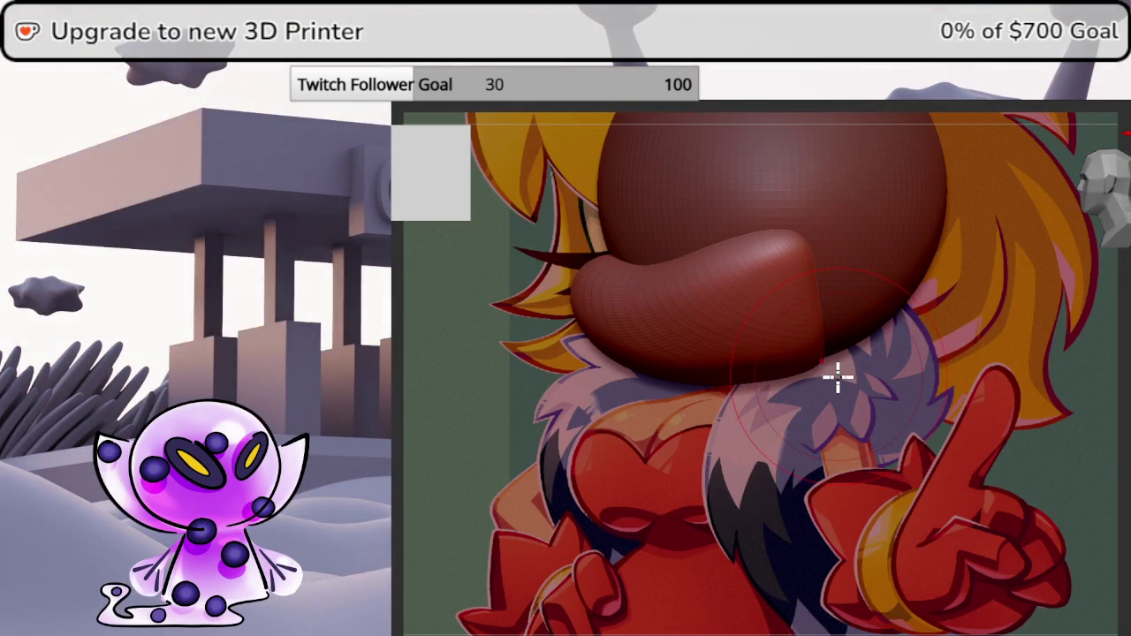
{"action": "right_click_drag", "start_coordinate": [795, 377], "coordinate": [862, 383], "text": "alt"}
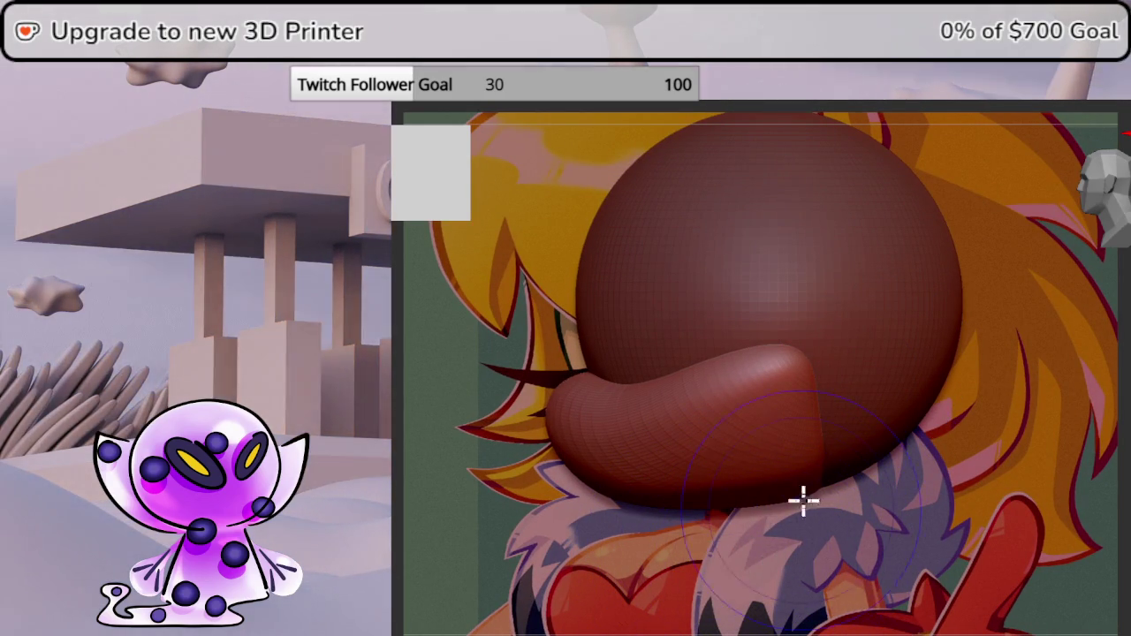
{"action": "mouse_move", "coordinate": [1051, 383]}
{"action": "left_mouse_down"}
{"action": "mouse_move", "coordinate": [1124, 422]}
{"action": "mouse_move", "coordinate": [1111, 283]}
{"action": "mouse_move", "coordinate": [1128, 209]}
{"action": "mouse_move", "coordinate": [899, 475]}
{"action": "mouse_move", "coordinate": [953, 498]}
{"action": "left_mouse_up"}
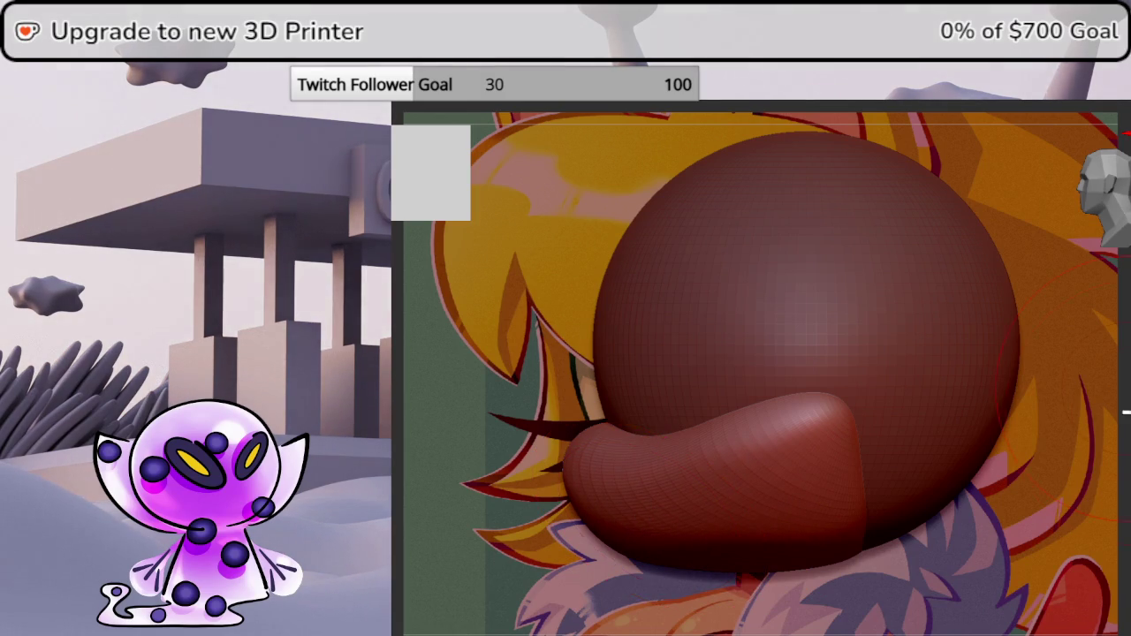
{"action": "left_click_drag", "start_coordinate": [1127, 412], "coordinate": [1111, 231]}
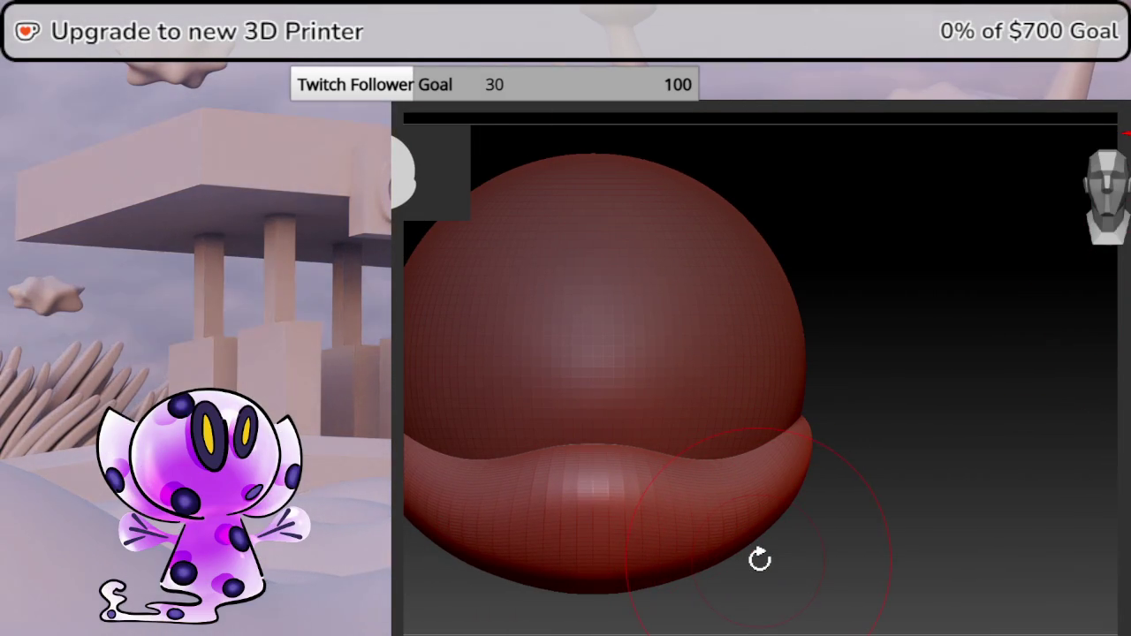
Recentre the head over the reference drawing and check the lower lobe from the front.
{"action": "mouse_move", "coordinate": [1126, 393]}
{"action": "left_mouse_down"}
{"action": "mouse_move", "coordinate": [1086, 419]}
{"action": "mouse_move", "coordinate": [1120, 405]}
{"action": "left_mouse_up"}
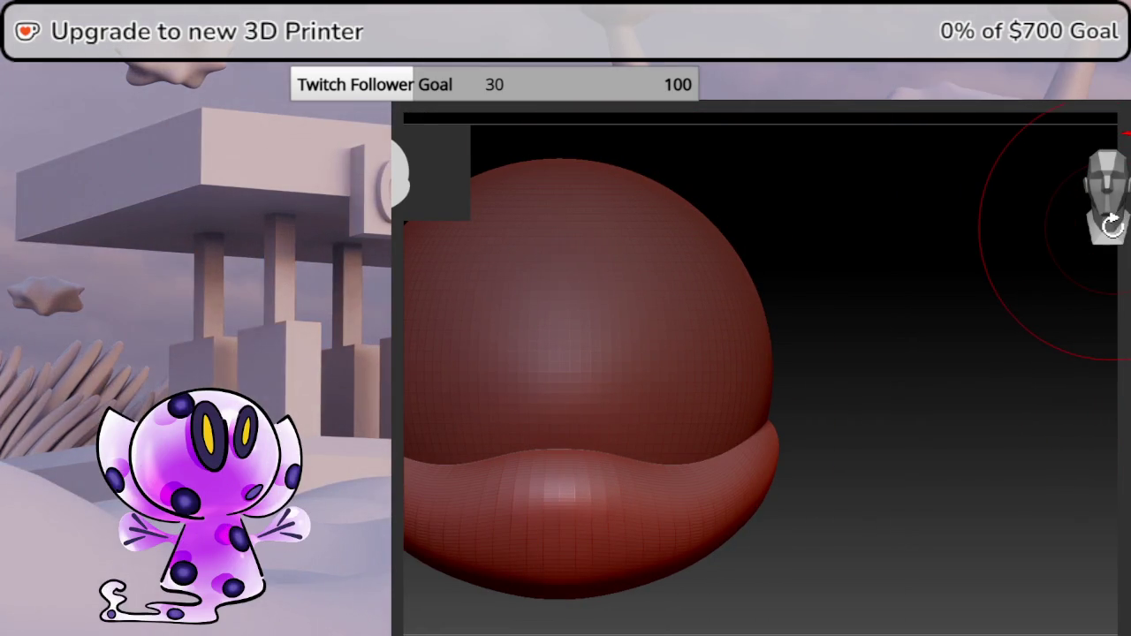
{"action": "left_click_drag", "start_coordinate": [846, 422], "coordinate": [950, 415], "text": "alt"}
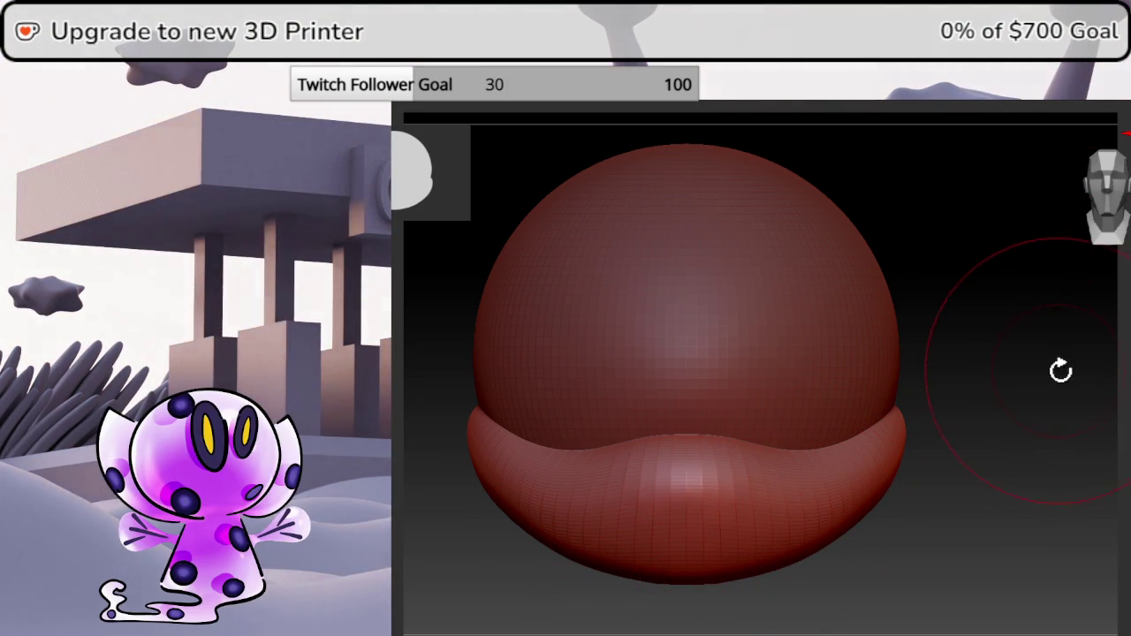
{"action": "key", "text": "1"}
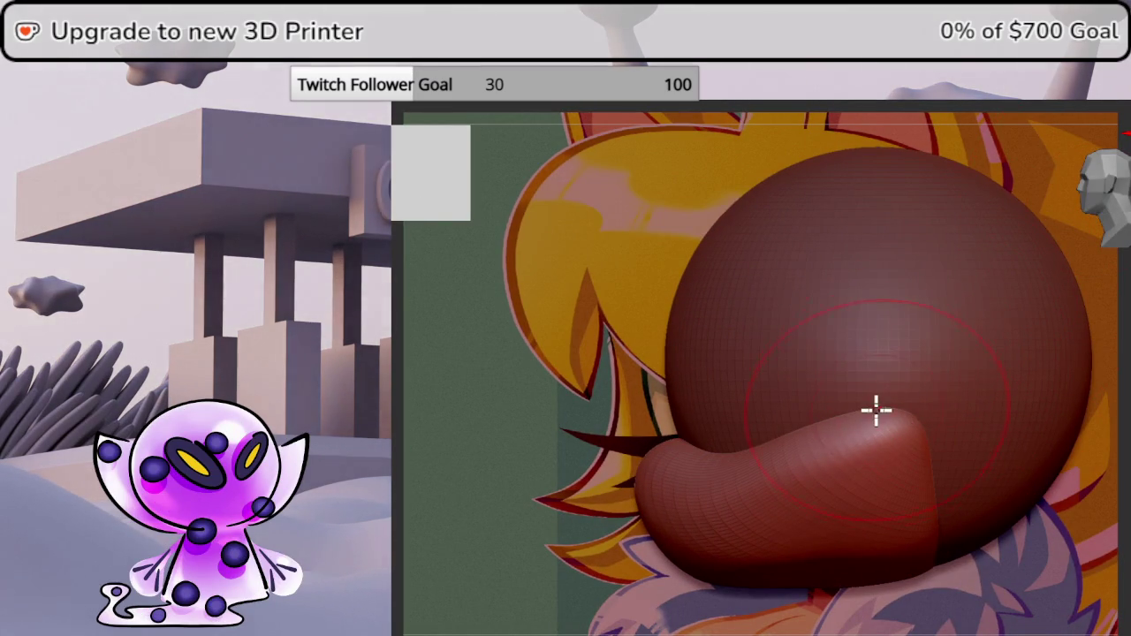
{"action": "left_click_drag", "start_coordinate": [930, 451], "coordinate": [913, 412], "text": "alt"}
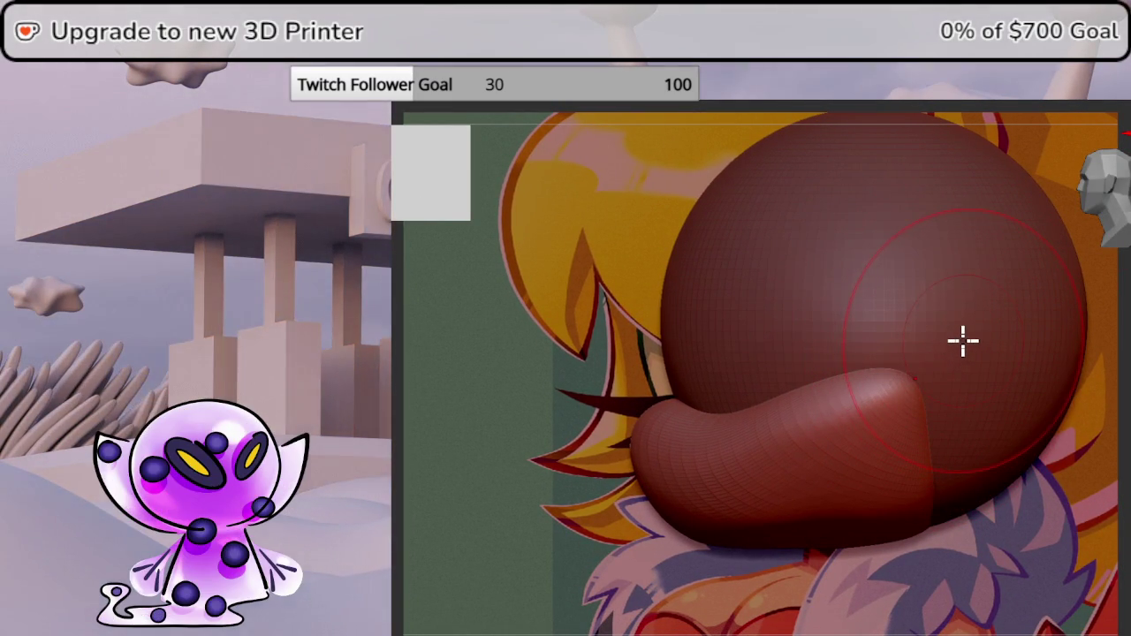
{"action": "left_click_drag", "start_coordinate": [963, 340], "coordinate": [940, 356], "text": "alt"}
{"action": "left_click_drag", "start_coordinate": [981, 345], "coordinate": [1081, 239]}
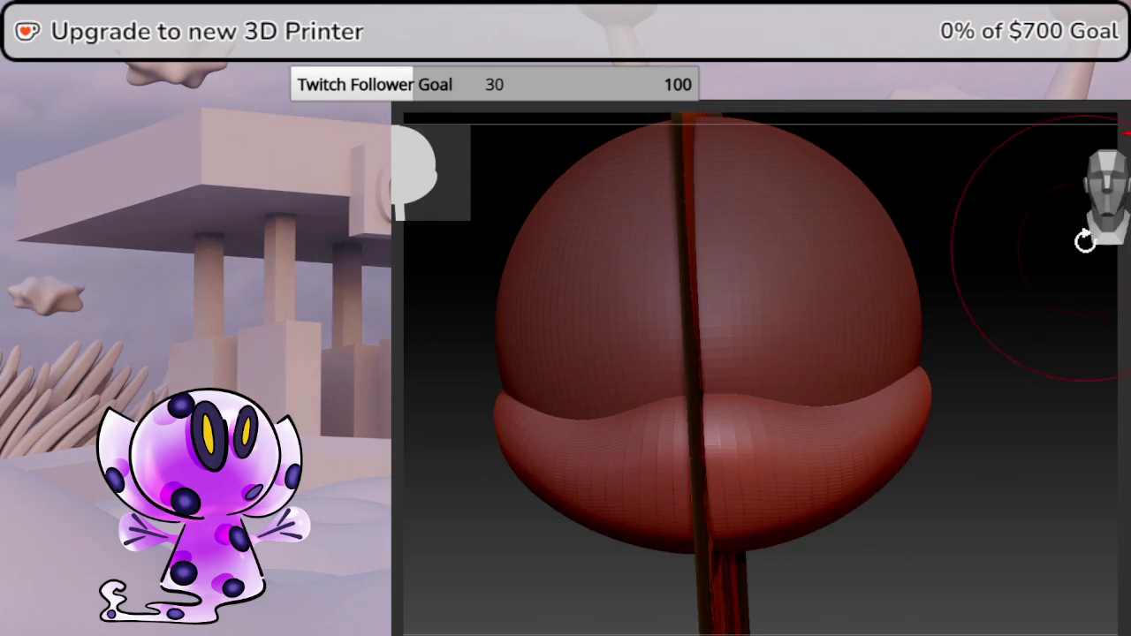
{"action": "left_click_drag", "start_coordinate": [1030, 398], "coordinate": [1012, 398]}
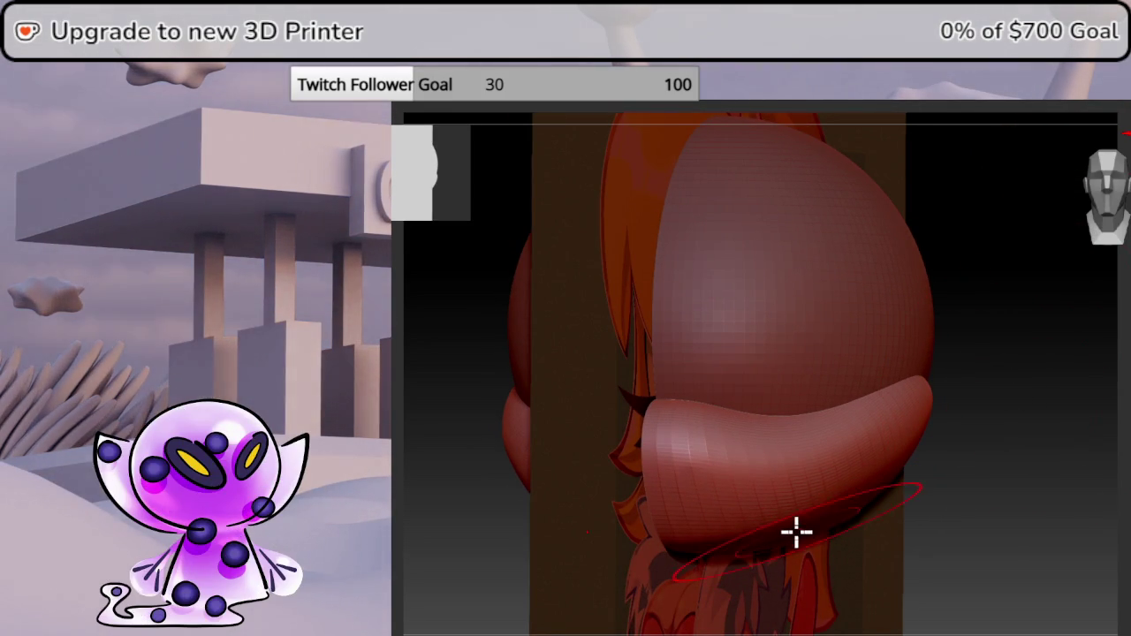
{"action": "left_click_drag", "start_coordinate": [1117, 451], "coordinate": [730, 543]}
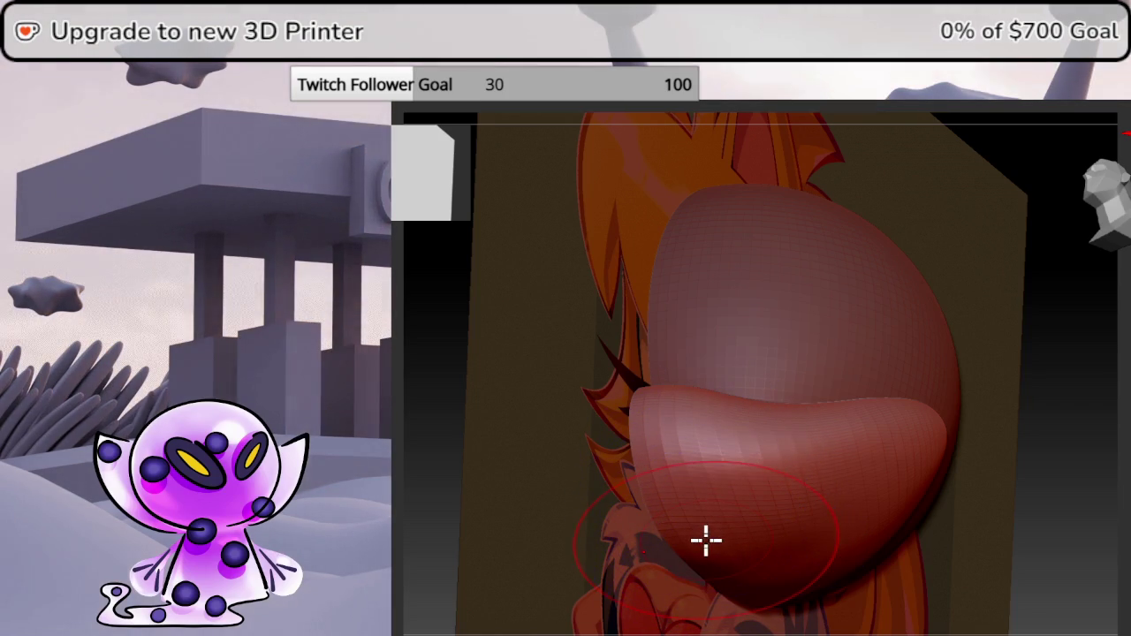
{"action": "mouse_move", "coordinate": [1118, 407]}
{"action": "left_mouse_down"}
{"action": "mouse_move", "coordinate": [1119, 342]}
{"action": "mouse_move", "coordinate": [1034, 354]}
{"action": "mouse_move", "coordinate": [1060, 389]}
{"action": "mouse_move", "coordinate": [1100, 354]}
{"action": "mouse_move", "coordinate": [1056, 228]}
{"action": "left_mouse_up"}
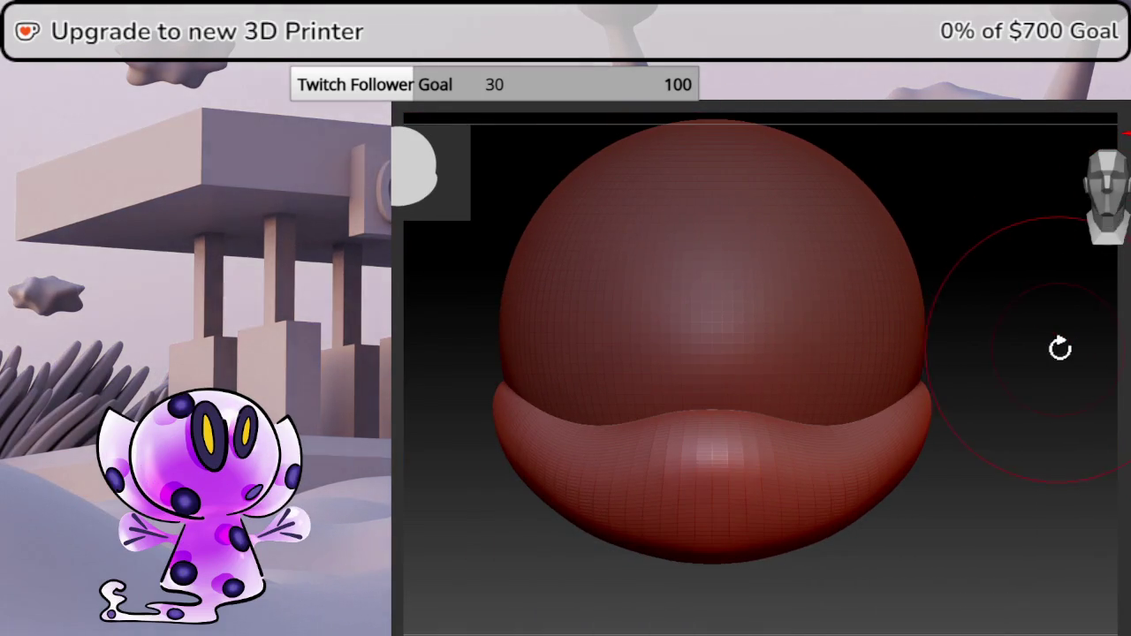
Compare the lobe in side and front views, hiding the edge-on reference strip.
{"action": "left_click_drag", "start_coordinate": [1060, 347], "coordinate": [1038, 347]}
{"action": "left_click_drag", "start_coordinate": [958, 441], "coordinate": [935, 457], "text": "ctrl+shift"}
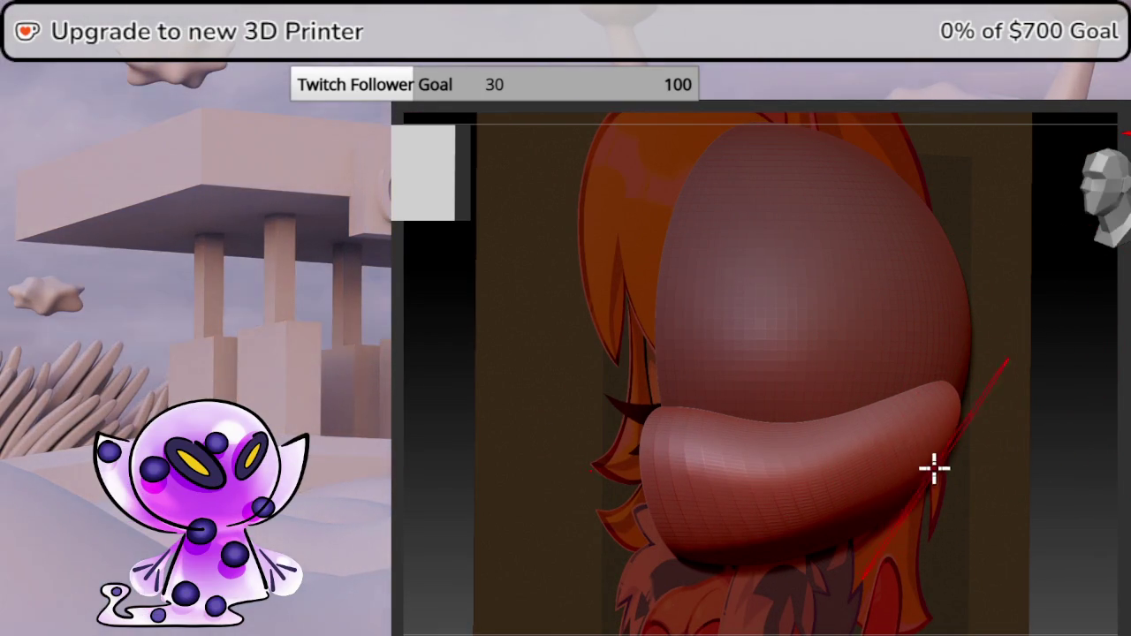
{"action": "left_click_drag", "start_coordinate": [949, 500], "coordinate": [1078, 404], "text": "alt"}
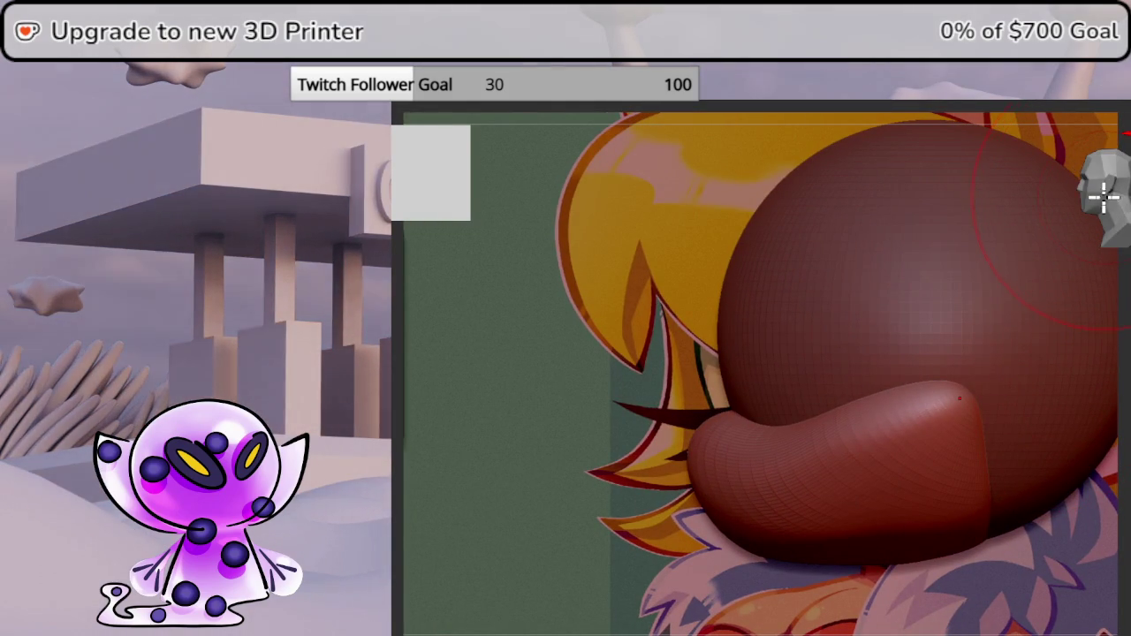
{"action": "scroll", "coordinate": [778, 402], "scroll_direction": "down", "scroll_amount": 3}
{"action": "right_click_drag", "start_coordinate": [846, 403], "coordinate": [815, 414], "text": "alt"}
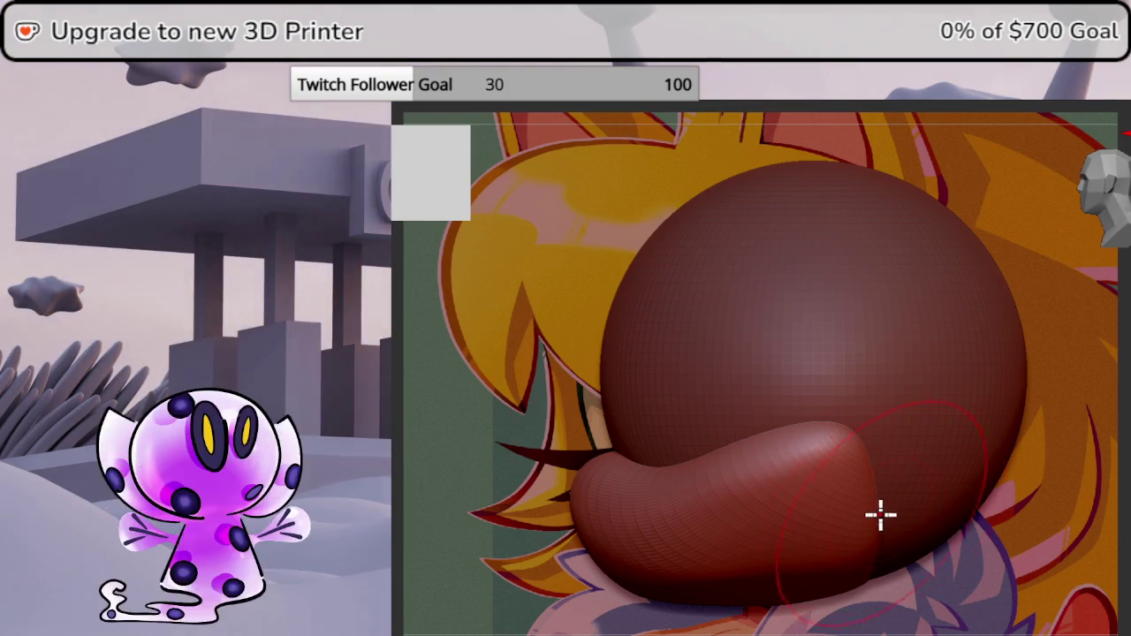
{"action": "right_click_drag", "start_coordinate": [889, 577], "coordinate": [707, 576], "text": "shift"}
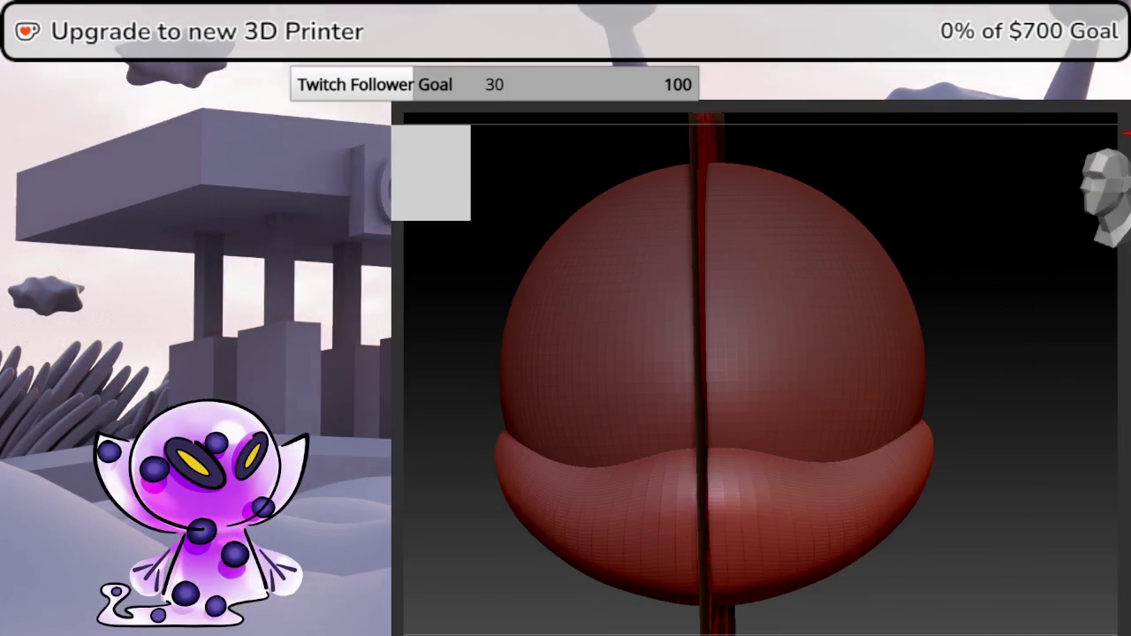
{"action": "left_click", "coordinate": [1107, 196]}
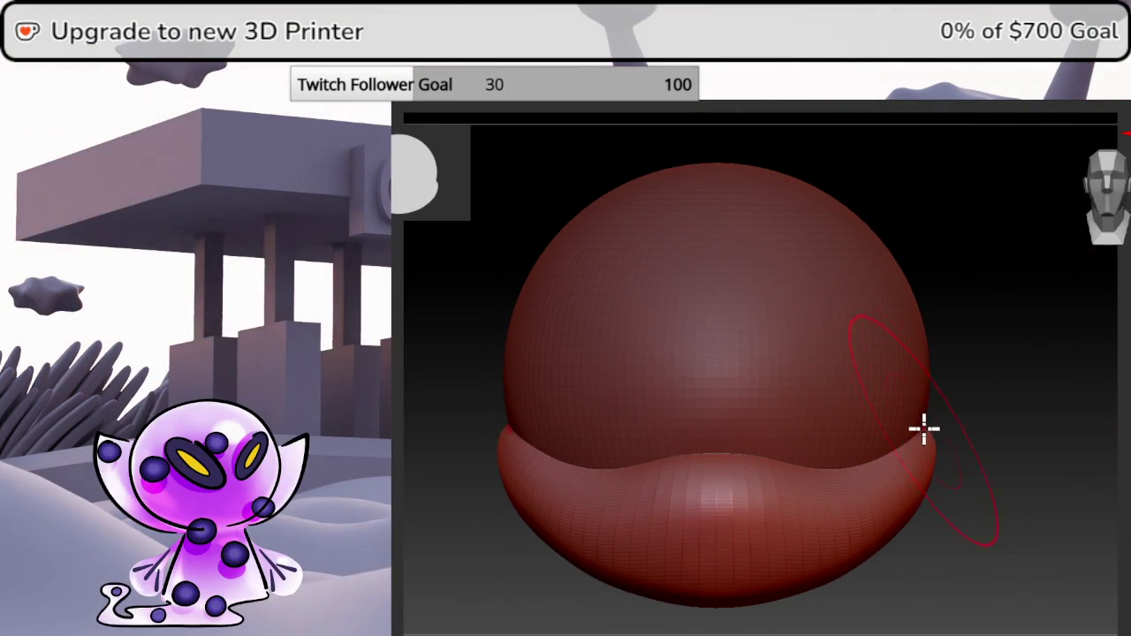
{"action": "right_click_drag", "start_coordinate": [927, 429], "coordinate": [1010, 407], "text": "shift"}
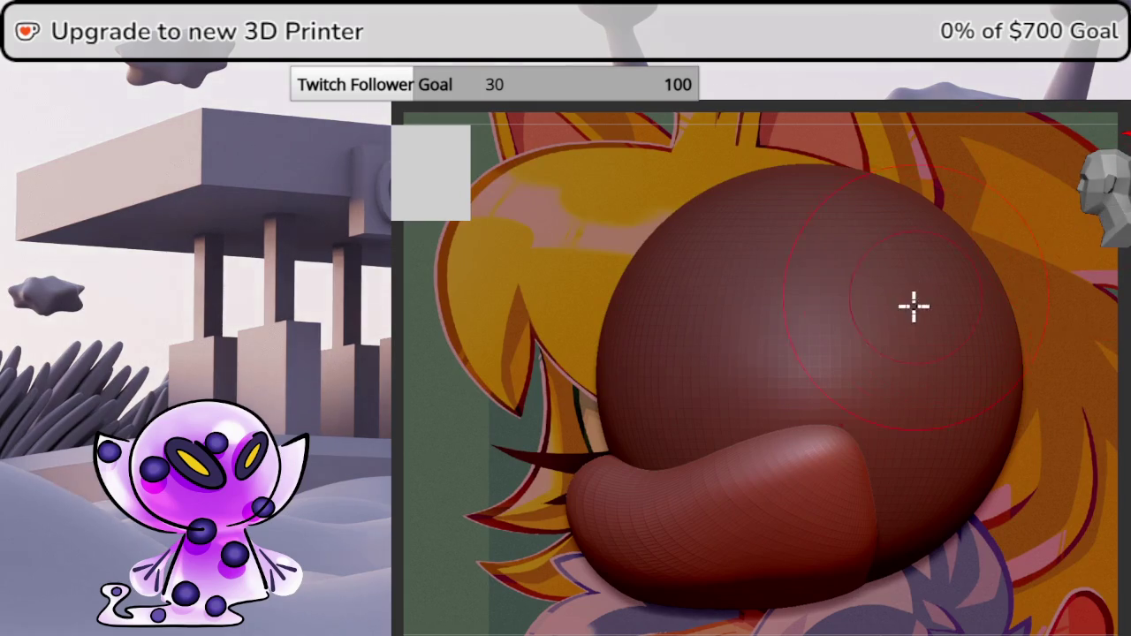
{"action": "mouse_move", "coordinate": [913, 306]}
{"action": "right_mouse_down", "text": "alt"}
{"action": "mouse_move", "coordinate": [843, 377]}
{"action": "mouse_move", "coordinate": [851, 357]}
{"action": "right_mouse_up", "text": "alt"}
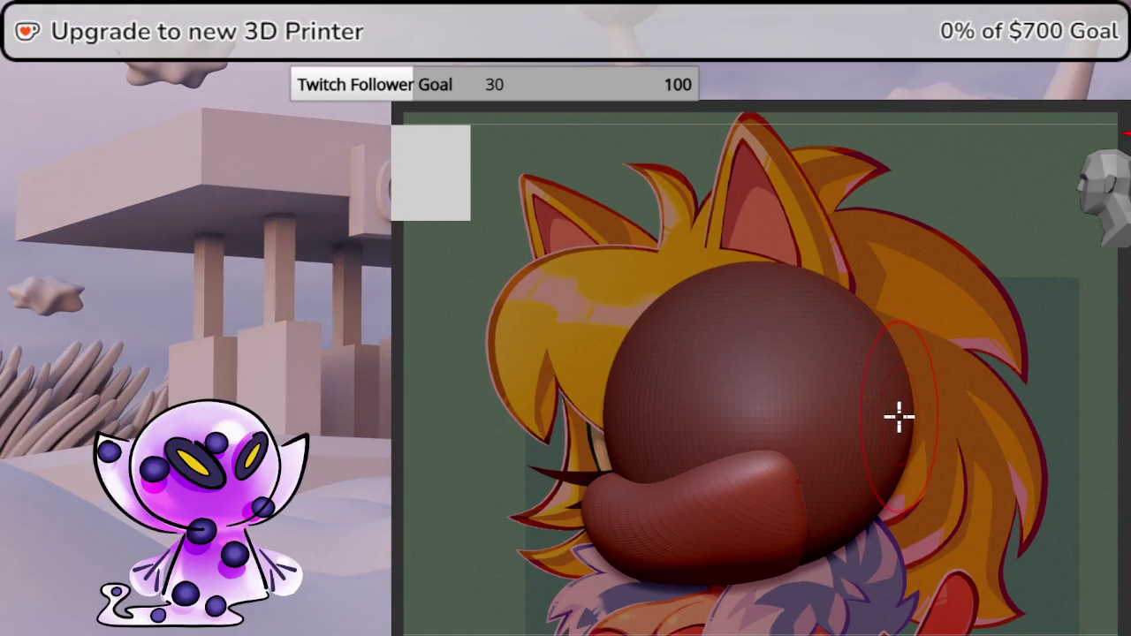
Insert a Sphere3D and move and scale it onto the top of the head.
{"action": "key", "text": "F1"}
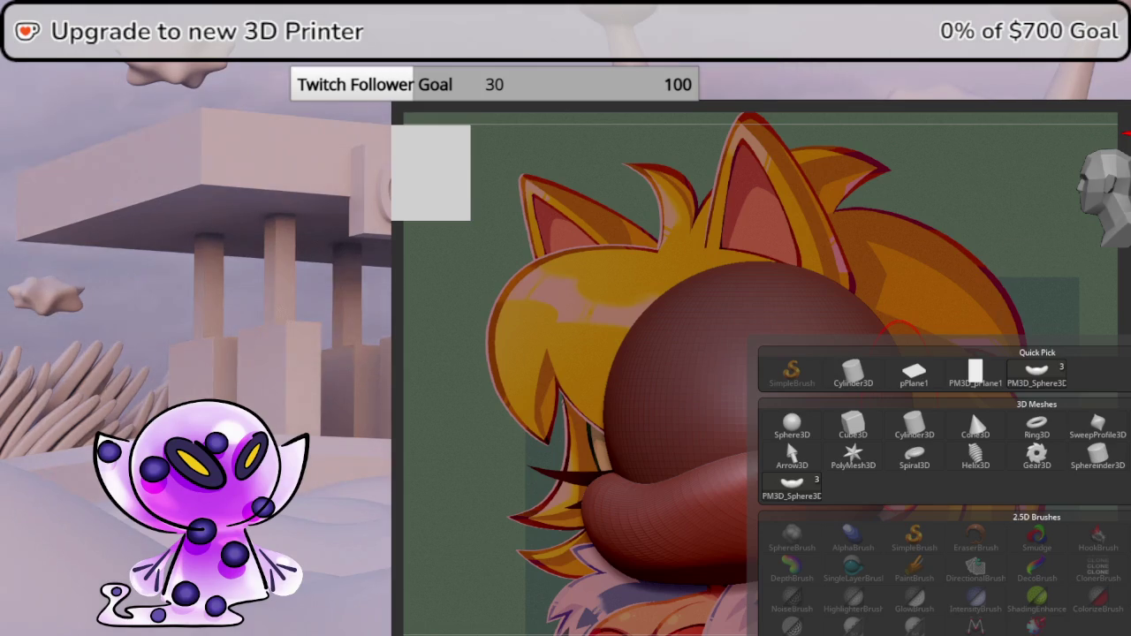
{"action": "left_click", "coordinate": [794, 421]}
{"action": "key", "text": "w"}
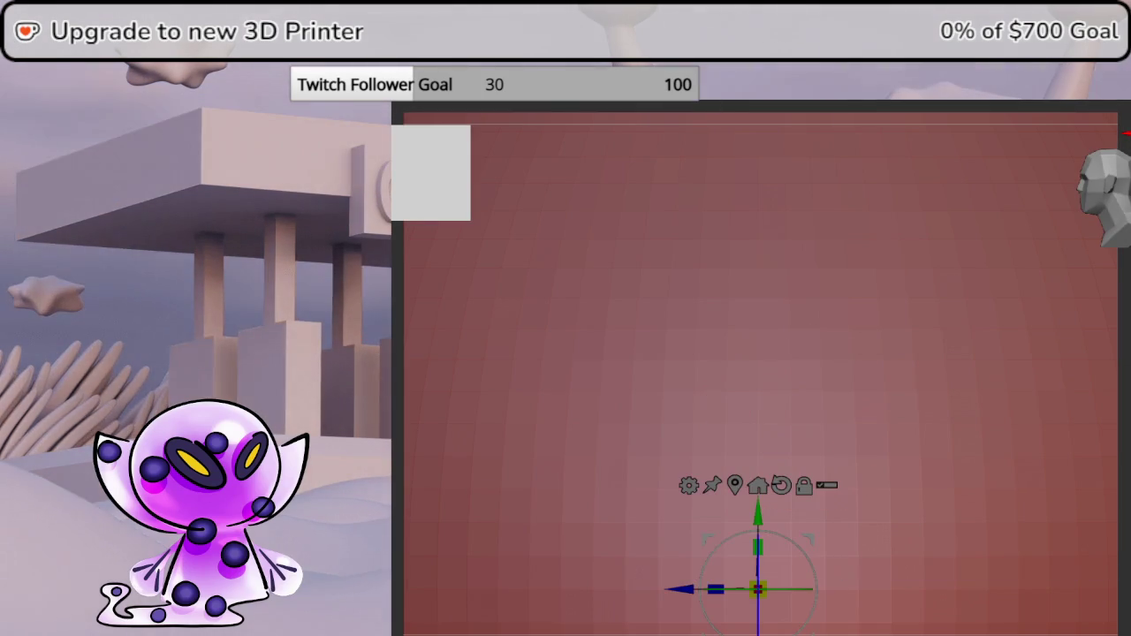
{"action": "left_click_drag", "start_coordinate": [759, 525], "coordinate": [799, 303]}
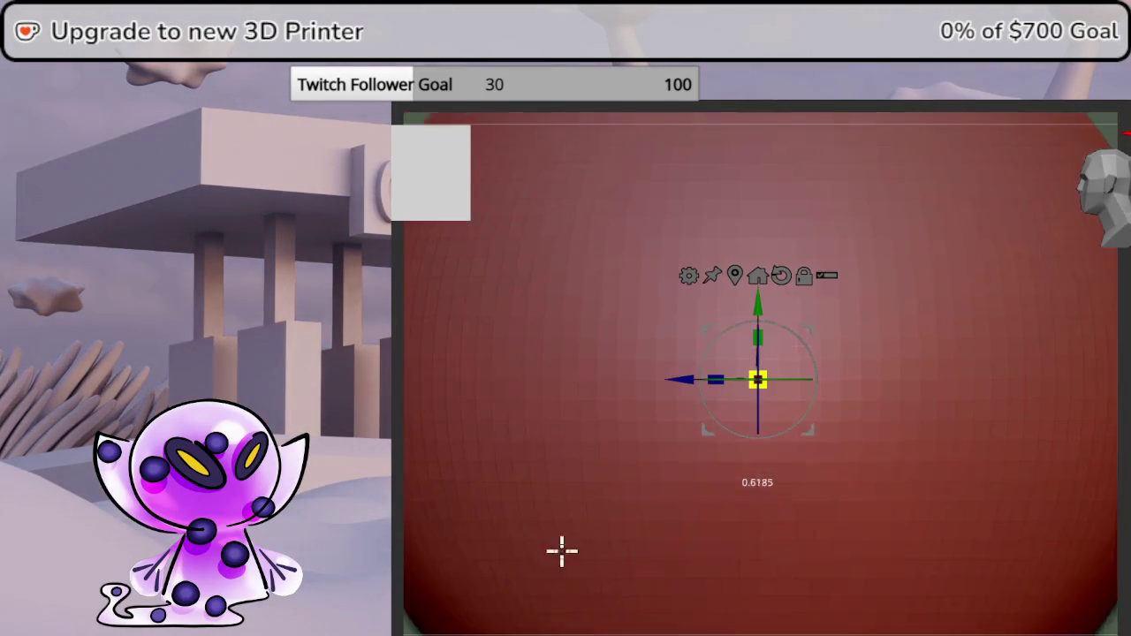
{"action": "key", "text": "f"}
{"action": "left_click_drag", "start_coordinate": [767, 375], "coordinate": [643, 530]}
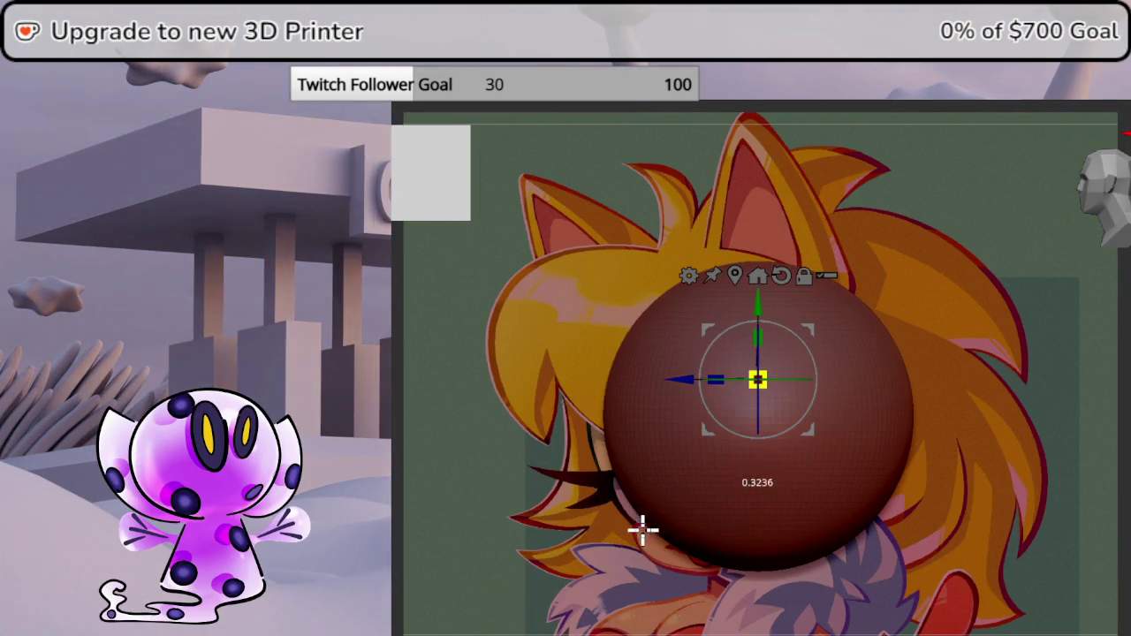
{"action": "left_click_drag", "start_coordinate": [756, 320], "coordinate": [789, 164]}
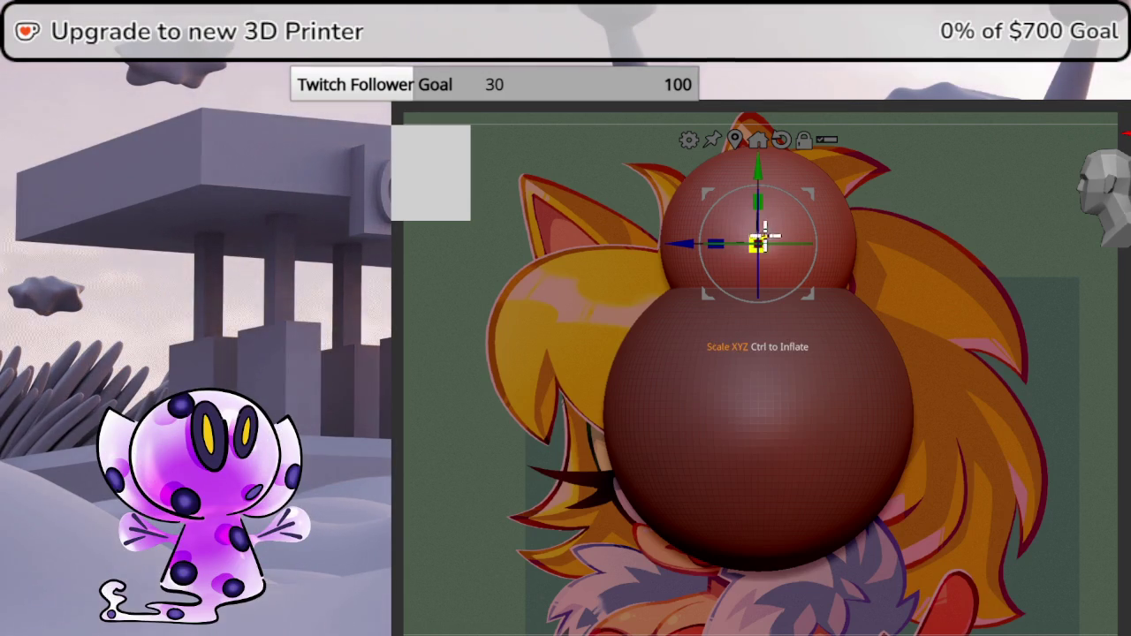
{"action": "mouse_move", "coordinate": [769, 231]}
{"action": "left_mouse_down"}
{"action": "mouse_move", "coordinate": [751, 246]}
{"action": "mouse_move", "coordinate": [828, 202]}
{"action": "mouse_move", "coordinate": [823, 220]}
{"action": "left_mouse_up"}
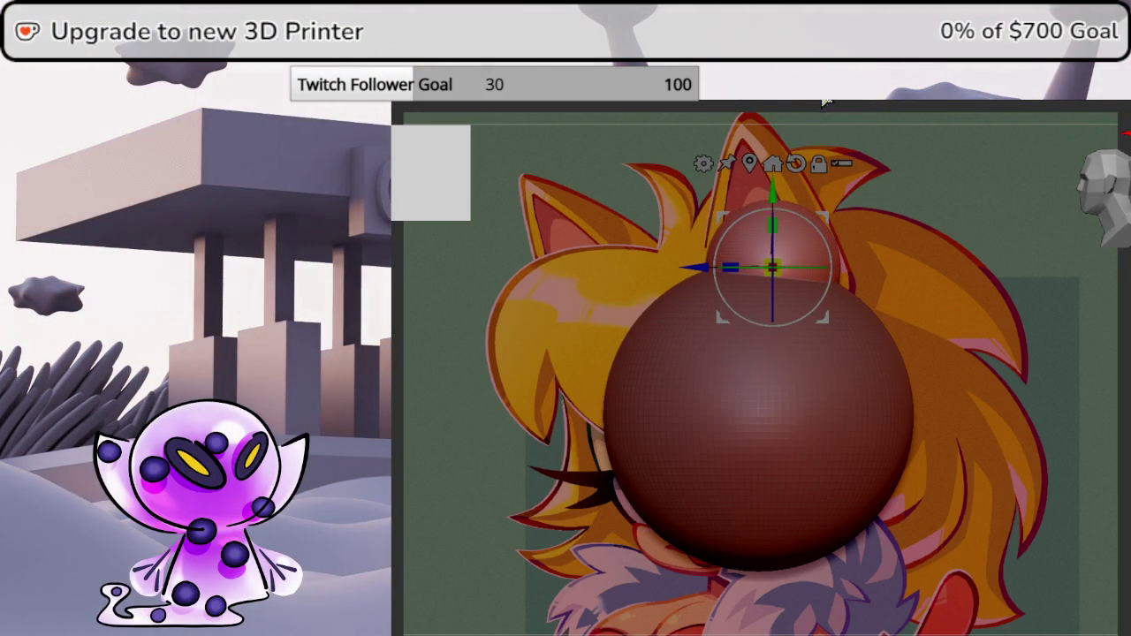
Shrink the new sphere, place it over the reference ear, and stretch it vertically.
{"action": "mouse_move", "coordinate": [826, 102]}
{"action": "middle_mouse_down"}
{"action": "mouse_move", "coordinate": [848, 265]}
{"action": "mouse_move", "coordinate": [902, 292]}
{"action": "middle_mouse_up"}
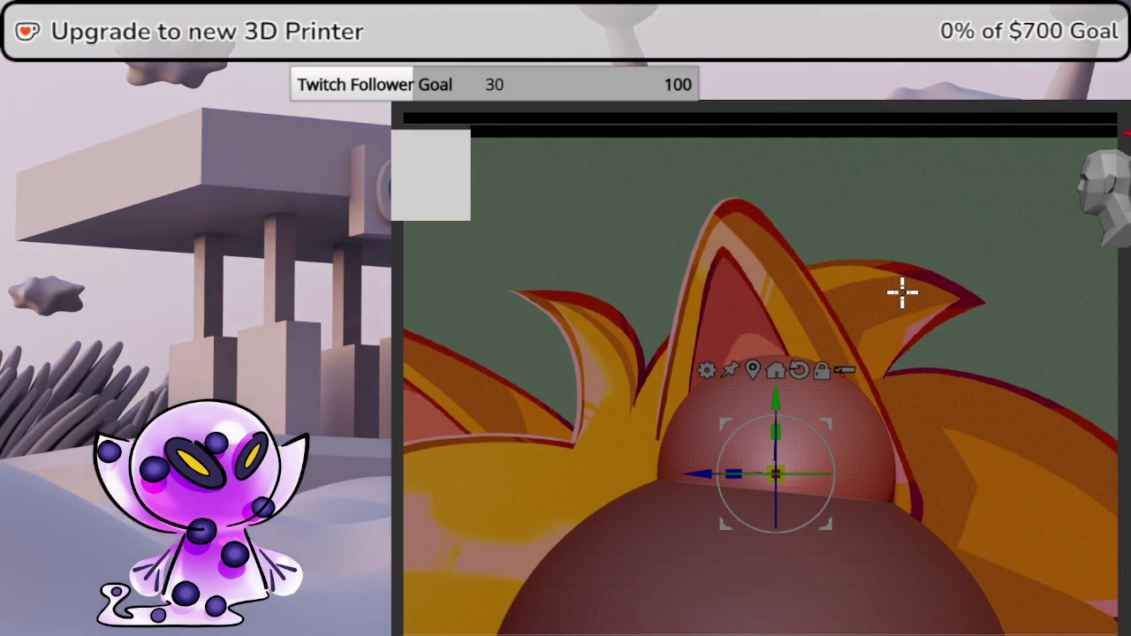
{"action": "left_click_drag", "start_coordinate": [778, 470], "coordinate": [756, 505]}
{"action": "mouse_move", "coordinate": [774, 423]}
{"action": "left_mouse_down"}
{"action": "mouse_move", "coordinate": [782, 386]}
{"action": "mouse_move", "coordinate": [914, 409]}
{"action": "left_mouse_up"}
{"action": "left_click_drag", "start_coordinate": [872, 467], "coordinate": [868, 473]}
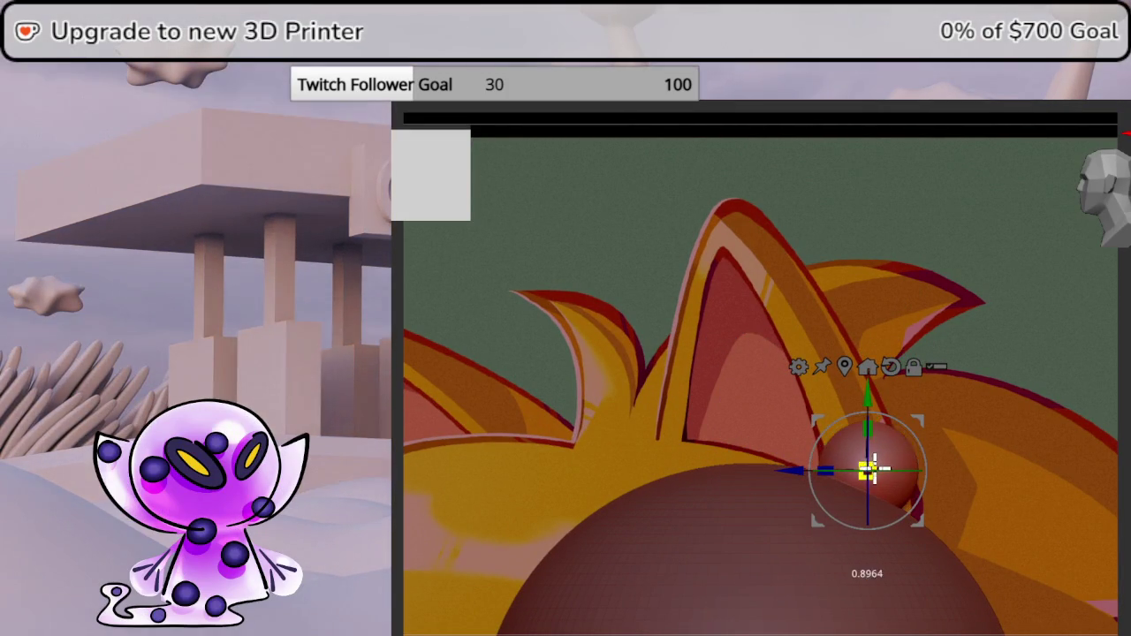
{"action": "left_click_drag", "start_coordinate": [914, 433], "coordinate": [922, 448]}
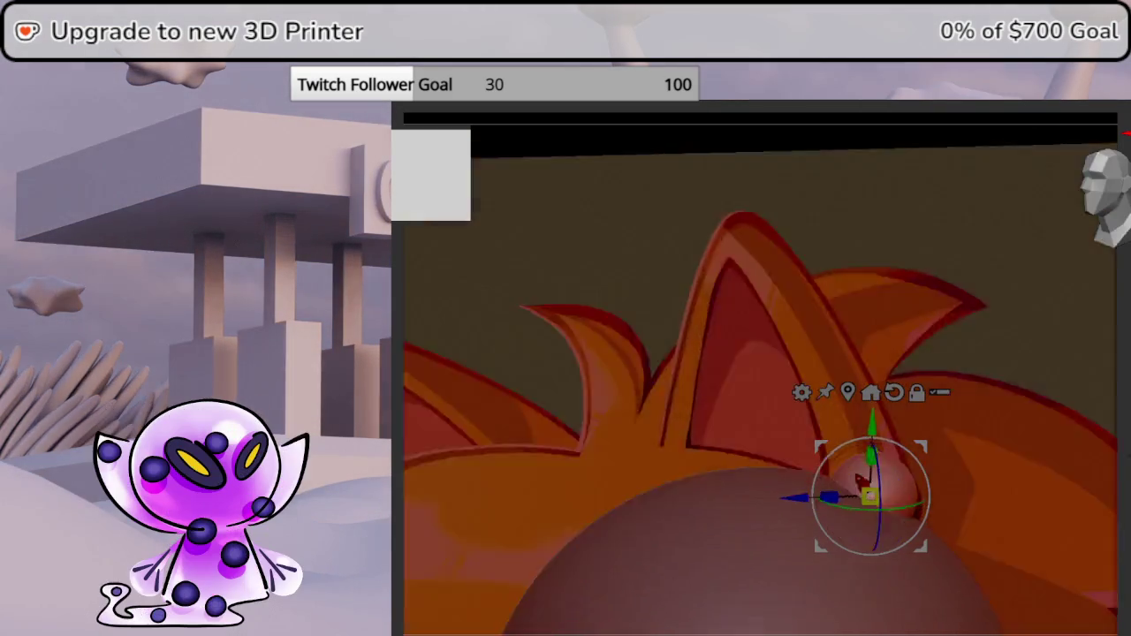
In front view, rotate the sphere ninety degrees and stretch it into a wide flat disc.
{"action": "left_click_drag", "start_coordinate": [1043, 442], "coordinate": [1099, 447]}
{"action": "left_click", "coordinate": [1104, 202]}
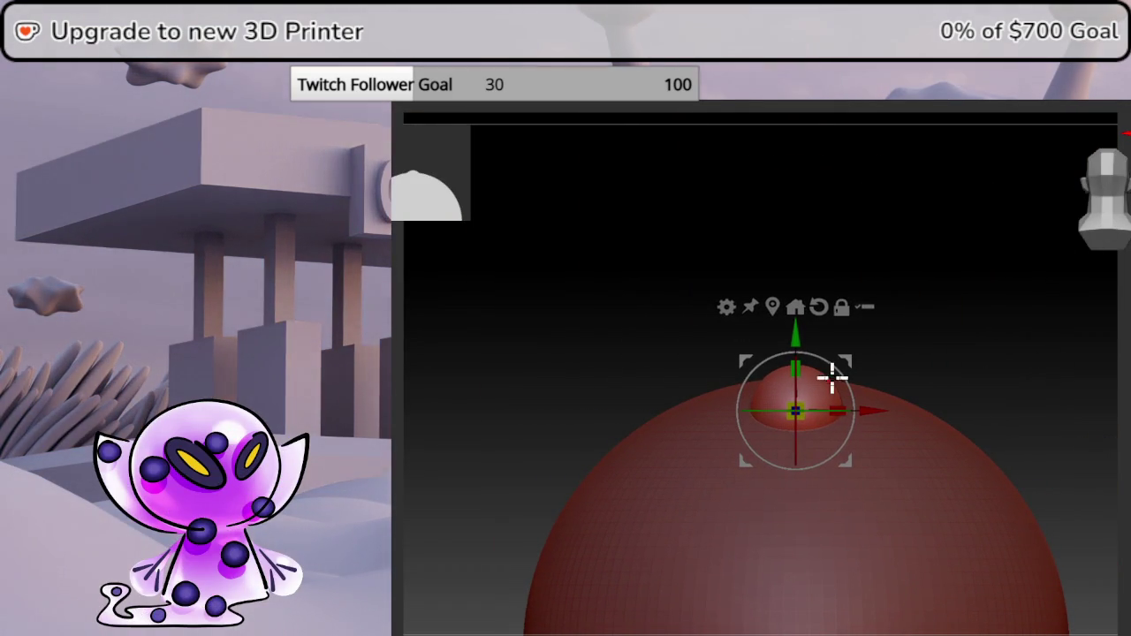
{"action": "mouse_move", "coordinate": [832, 378]}
{"action": "left_mouse_down"}
{"action": "mouse_move", "coordinate": [869, 450]}
{"action": "mouse_move", "coordinate": [865, 502]}
{"action": "left_mouse_up"}
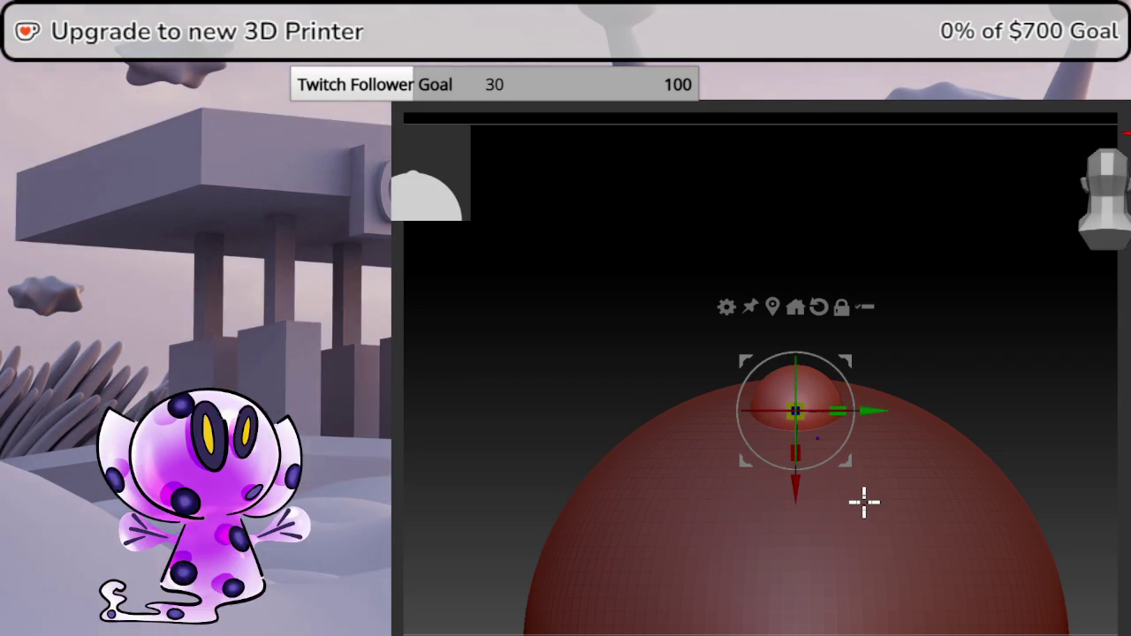
{"action": "left_click_drag", "start_coordinate": [838, 411], "coordinate": [1006, 371]}
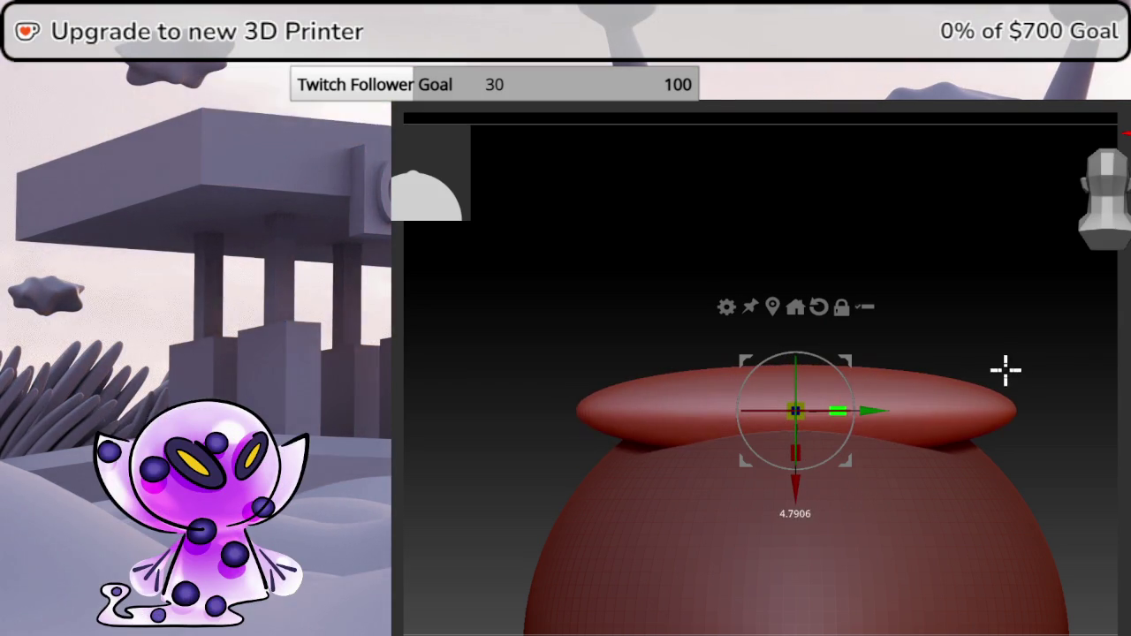
{"action": "left_click", "coordinate": [727, 307]}
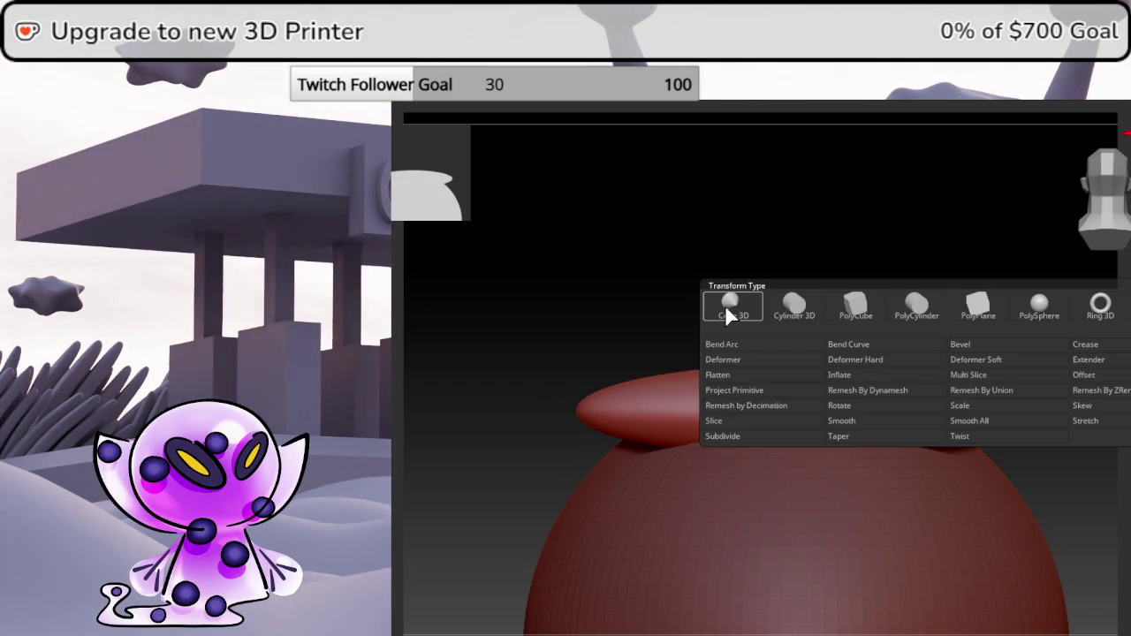
Apply a Bend Curve deformer and adjust its handles and point count to form a tube.
{"action": "left_click", "coordinate": [850, 345]}
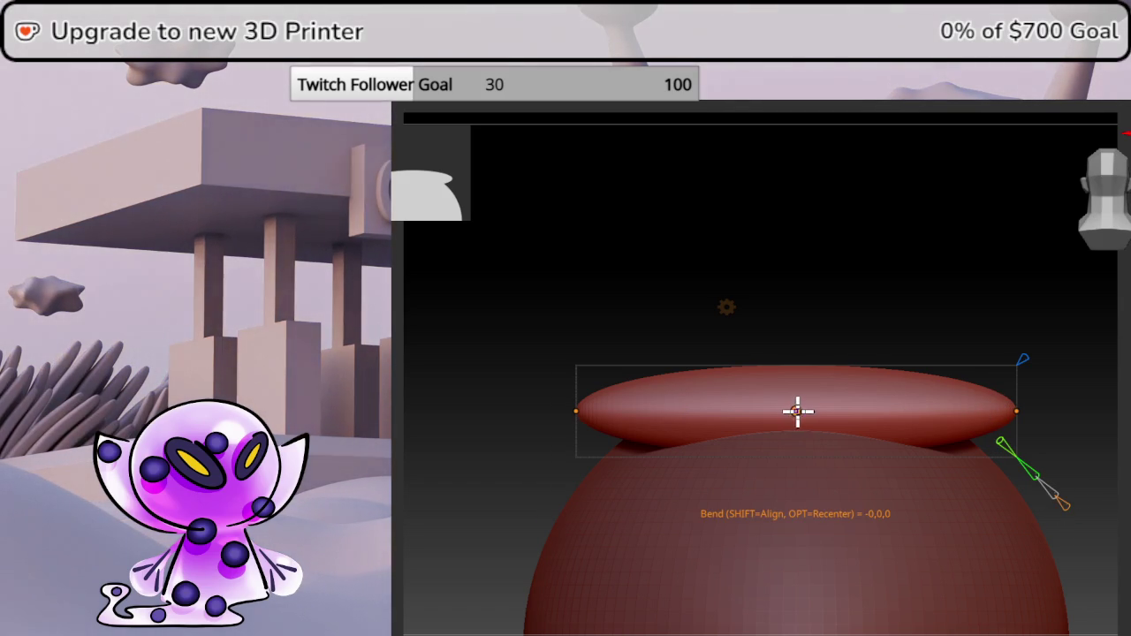
{"action": "left_click_drag", "start_coordinate": [794, 412], "coordinate": [783, 393]}
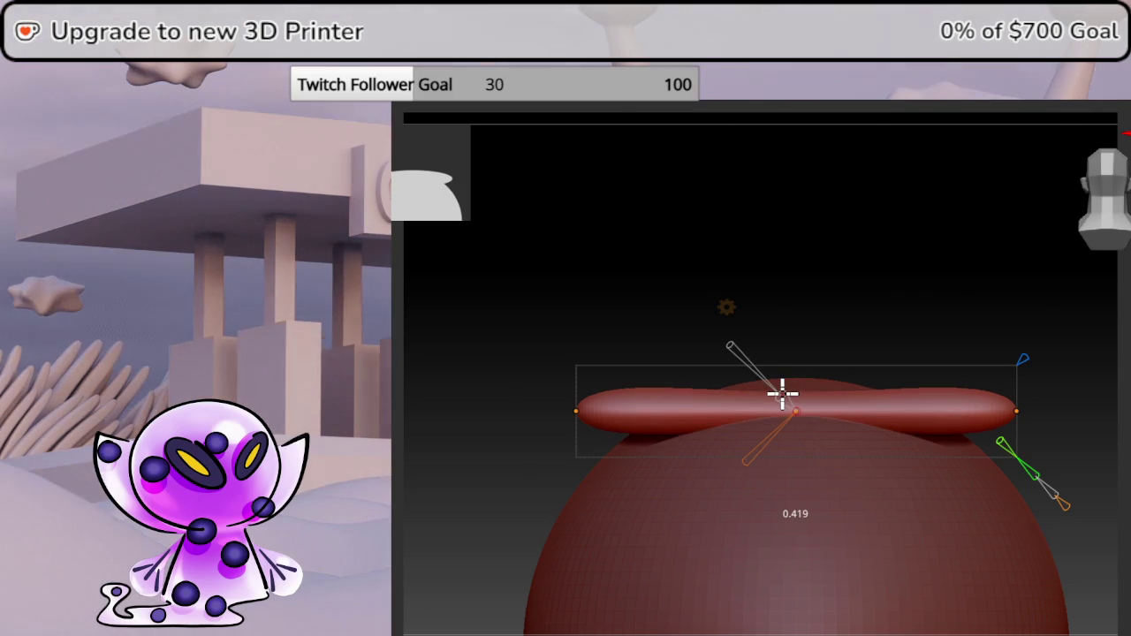
{"action": "left_click", "coordinate": [1019, 410]}
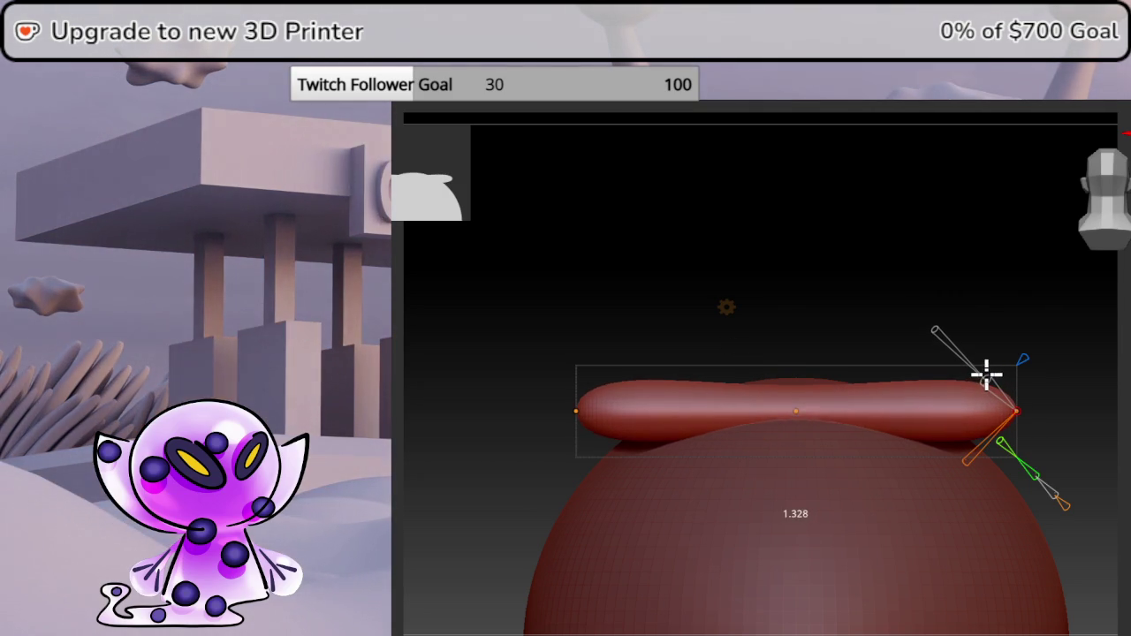
{"action": "left_click_drag", "start_coordinate": [986, 375], "coordinate": [985, 382]}
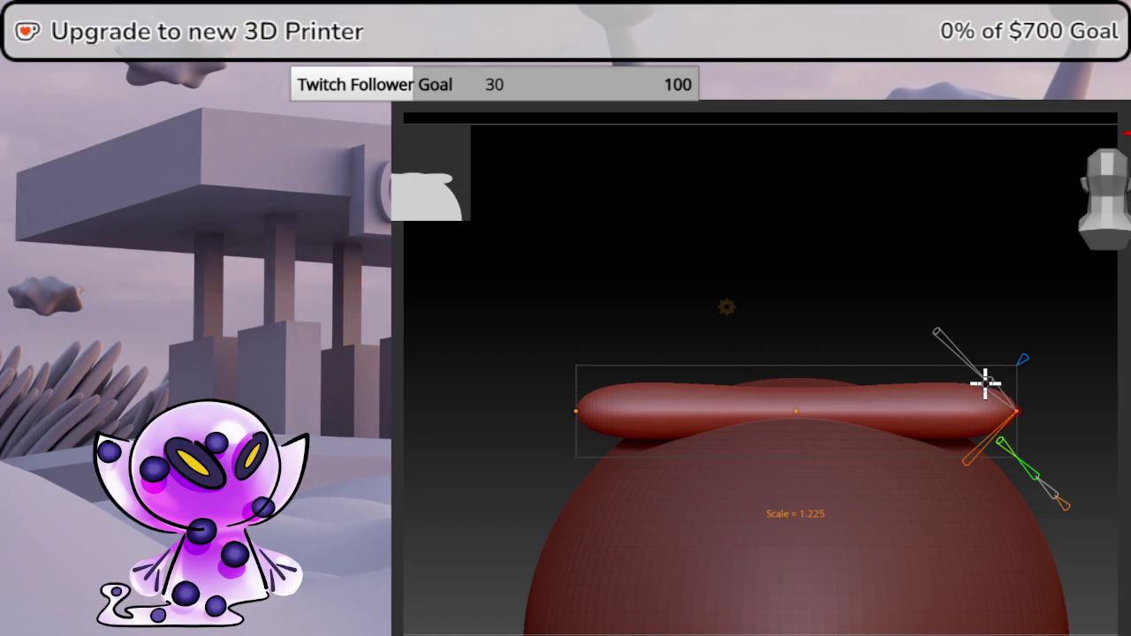
{"action": "left_click_drag", "start_coordinate": [1069, 513], "coordinate": [1066, 508]}
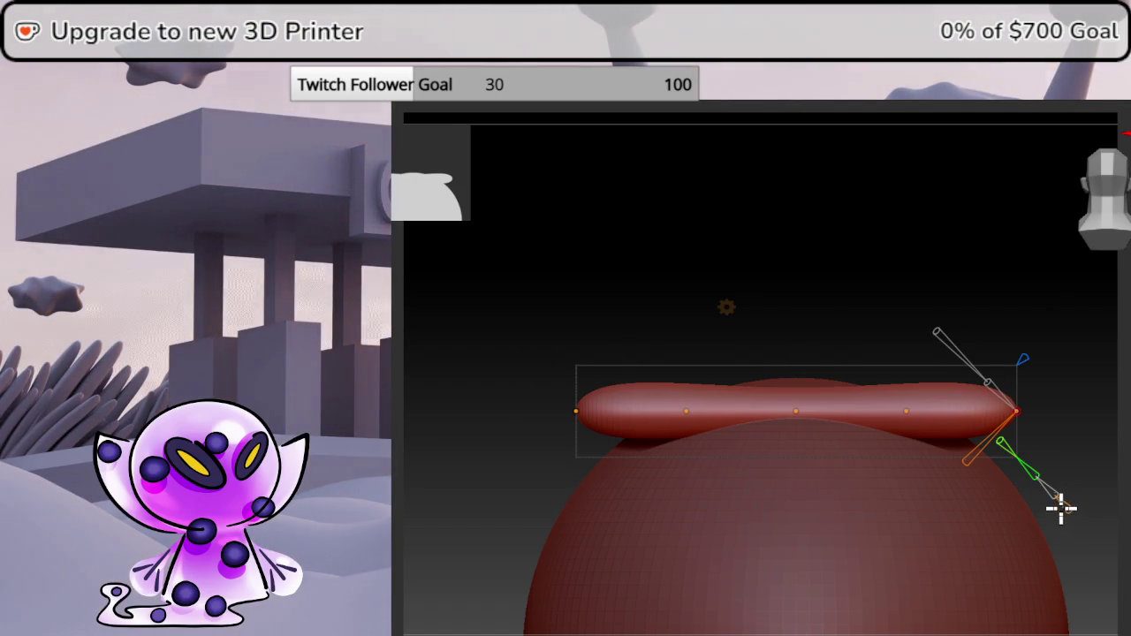
{"action": "left_click_drag", "start_coordinate": [911, 409], "coordinate": [1109, 407]}
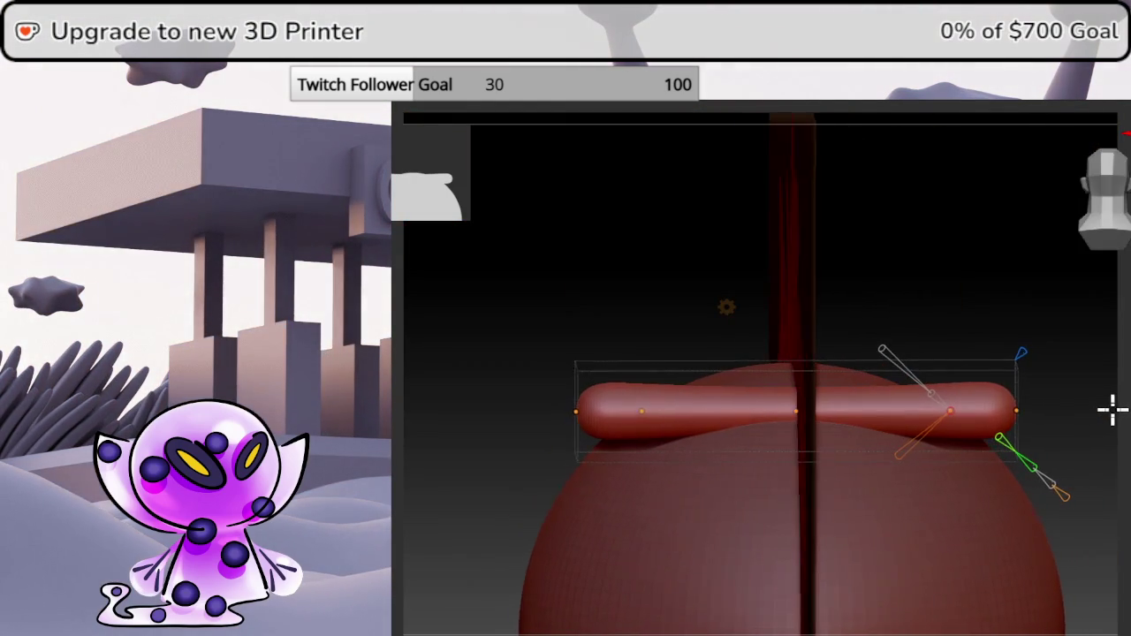
Commit the bend curve, snap to front view, and reapply Bend Curve to the tube.
{"action": "left_click", "coordinate": [726, 306]}
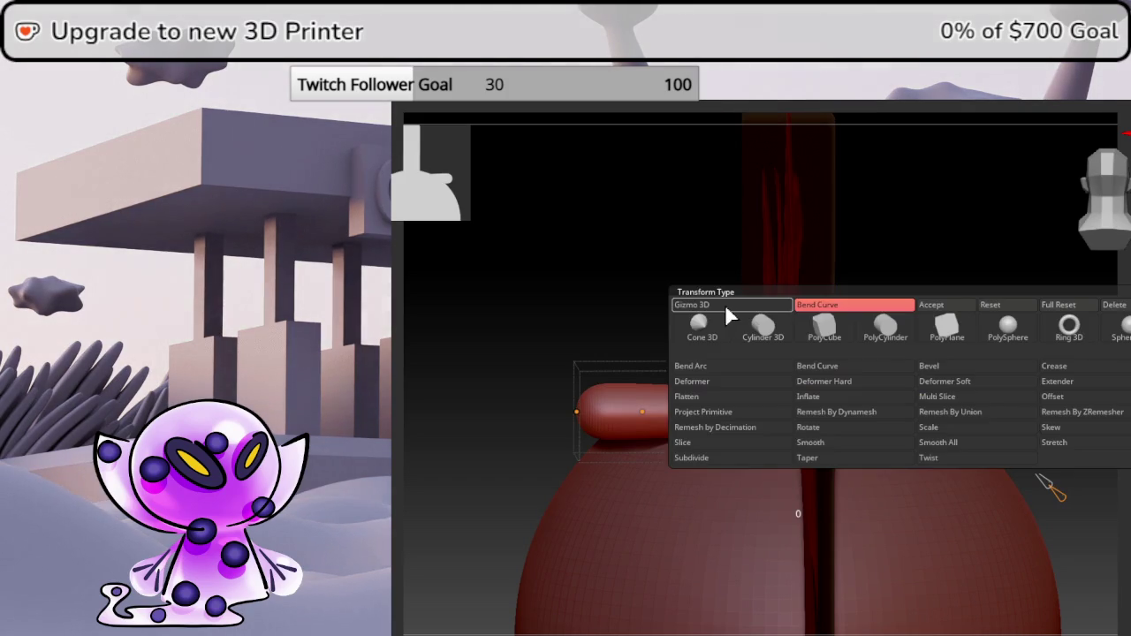
{"action": "left_click", "coordinate": [944, 305]}
{"action": "left_click", "coordinate": [1105, 200]}
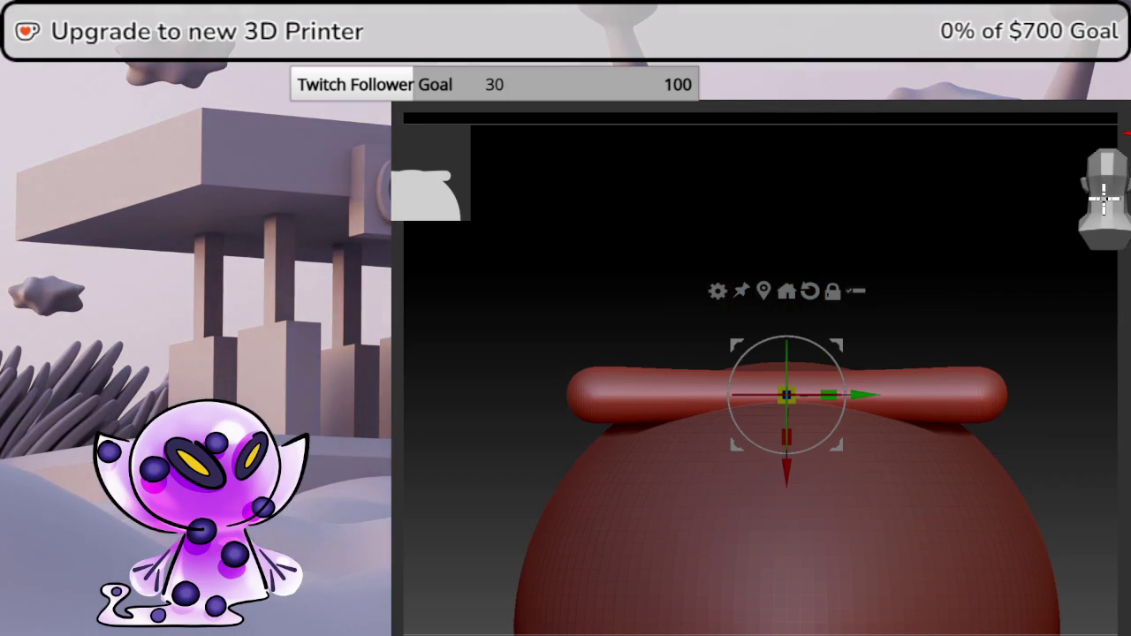
{"action": "left_click", "coordinate": [717, 293]}
{"action": "left_click", "coordinate": [831, 325]}
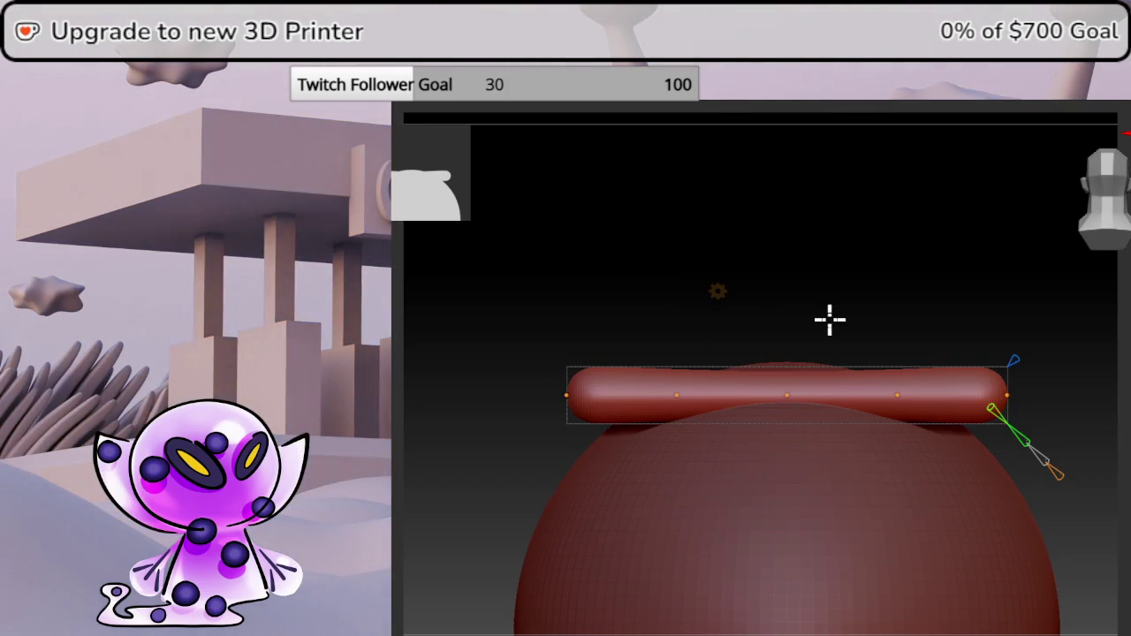
Arch the tube into a tall inverted V with both ends resting on the head.
{"action": "left_click_drag", "start_coordinate": [787, 390], "coordinate": [795, 124]}
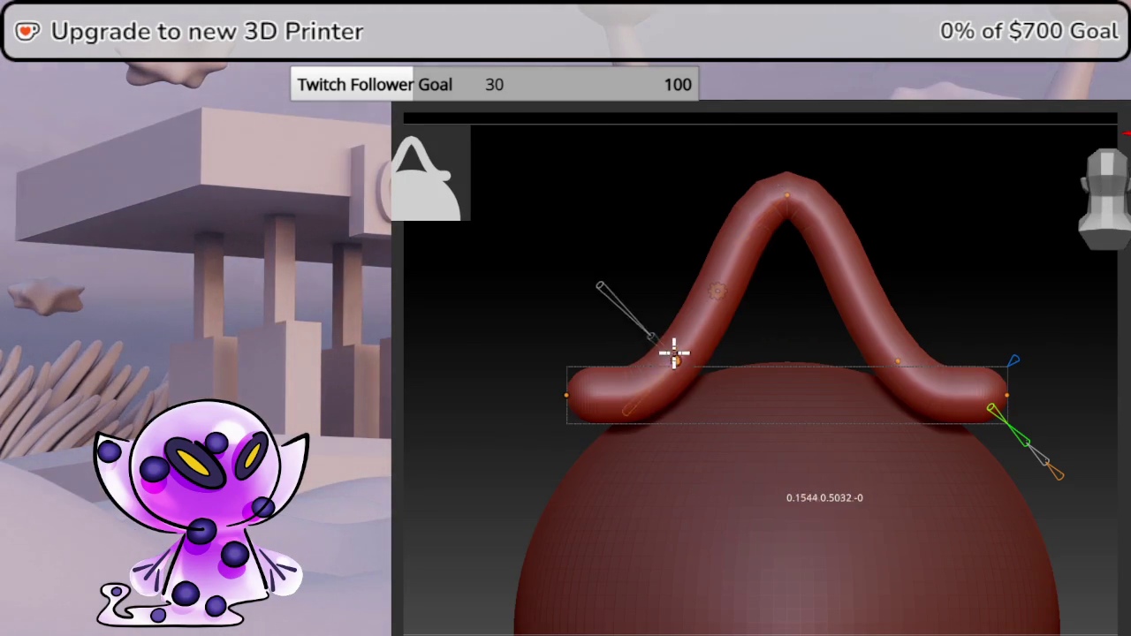
{"action": "mouse_move", "coordinate": [674, 353]}
{"action": "left_mouse_down"}
{"action": "mouse_move", "coordinate": [619, 221]}
{"action": "mouse_move", "coordinate": [580, 165]}
{"action": "left_mouse_up"}
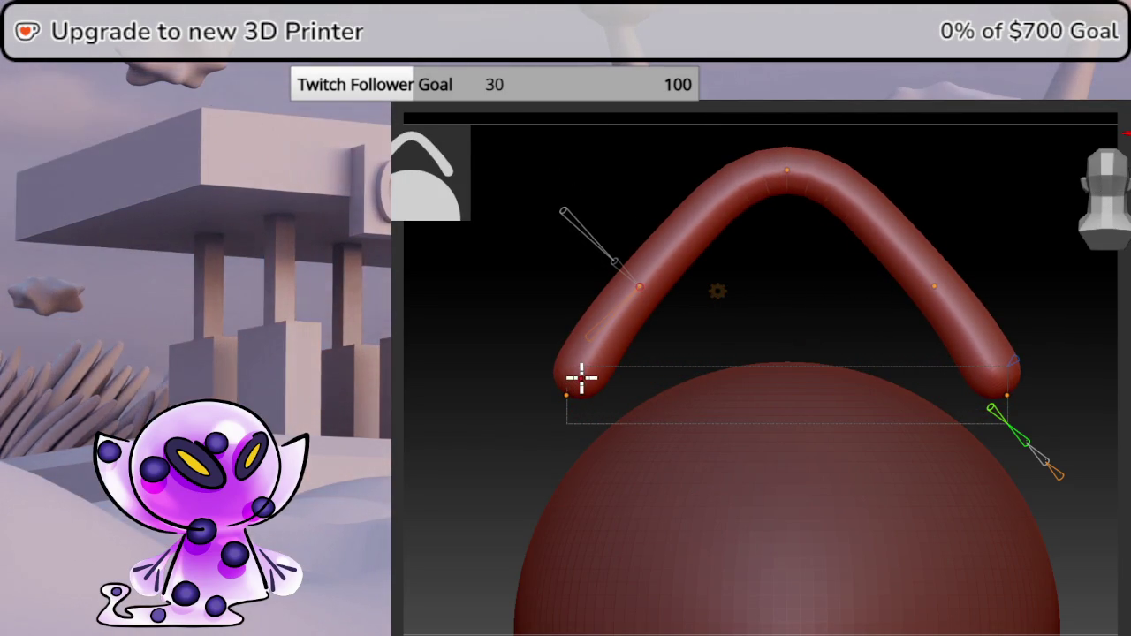
{"action": "mouse_move", "coordinate": [569, 392]}
{"action": "left_mouse_down"}
{"action": "mouse_move", "coordinate": [681, 409]}
{"action": "mouse_move", "coordinate": [728, 439]}
{"action": "left_mouse_up"}
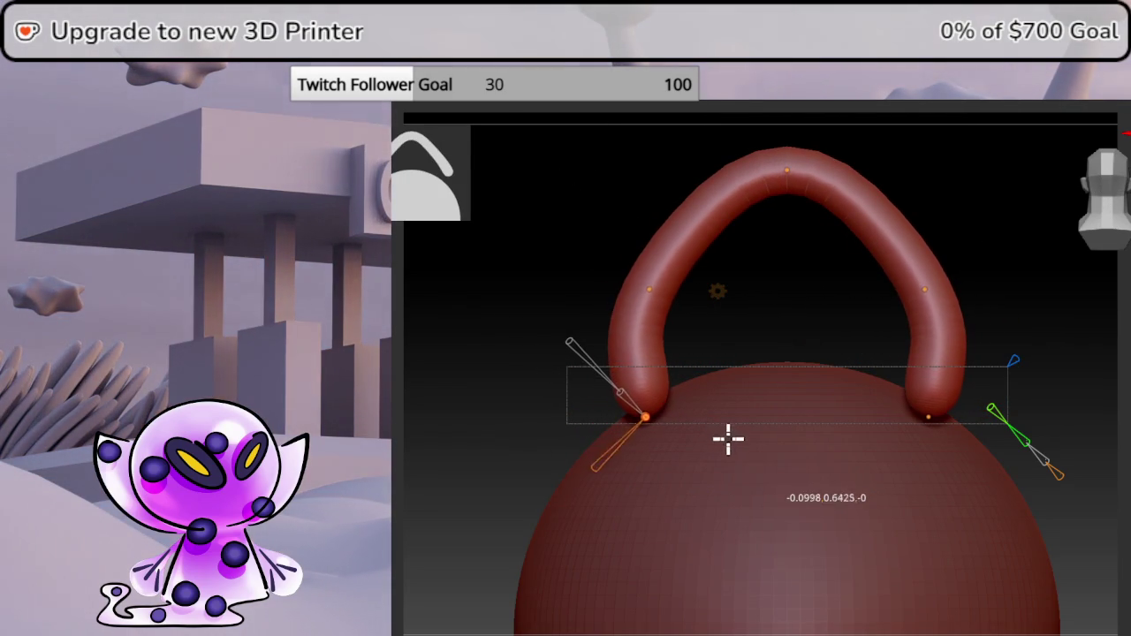
{"action": "mouse_move", "coordinate": [649, 288]}
{"action": "left_mouse_down"}
{"action": "mouse_move", "coordinate": [739, 254]}
{"action": "mouse_move", "coordinate": [1056, 285]}
{"action": "mouse_move", "coordinate": [1092, 208]}
{"action": "mouse_move", "coordinate": [1081, 202]}
{"action": "left_mouse_up"}
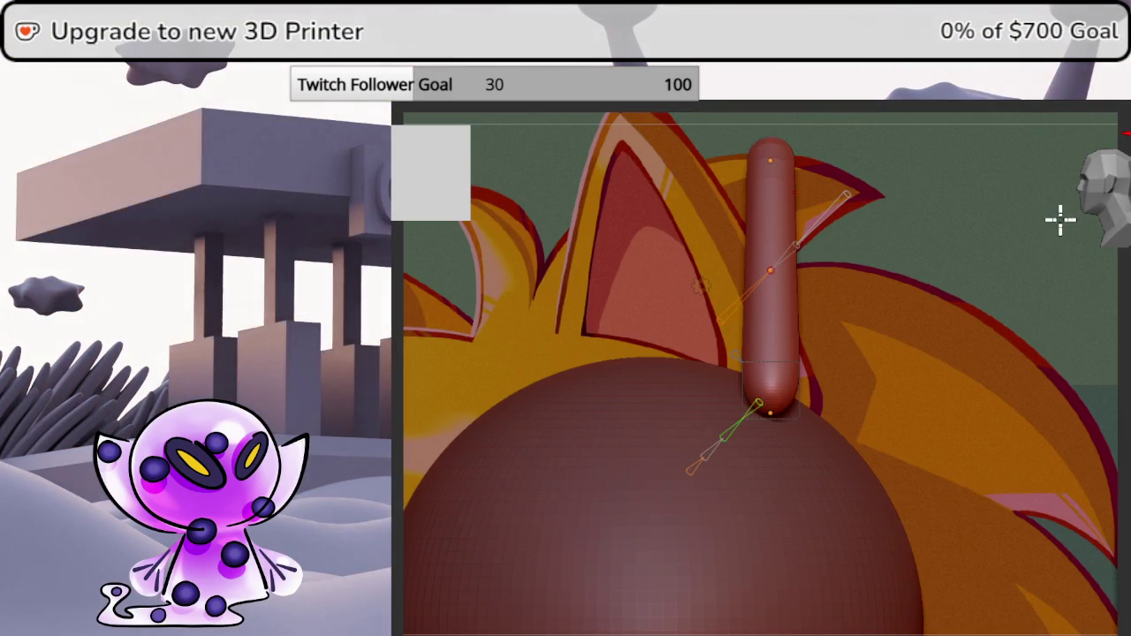
{"action": "left_click_drag", "start_coordinate": [704, 346], "coordinate": [793, 414], "text": "alt"}
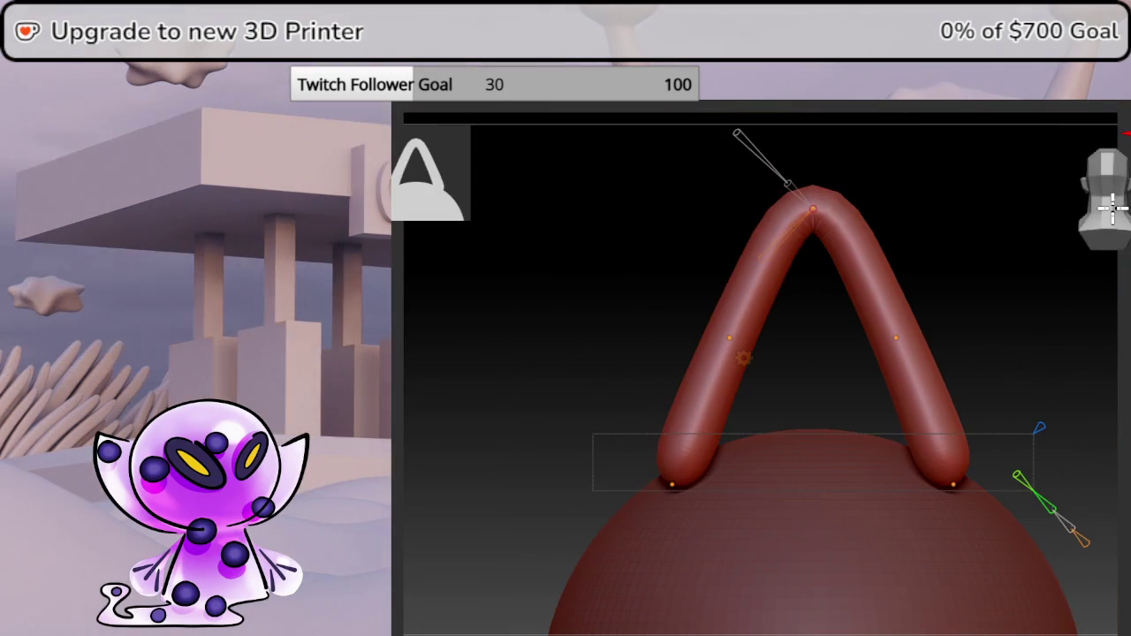
{"action": "left_click_drag", "start_coordinate": [814, 208], "coordinate": [821, 185]}
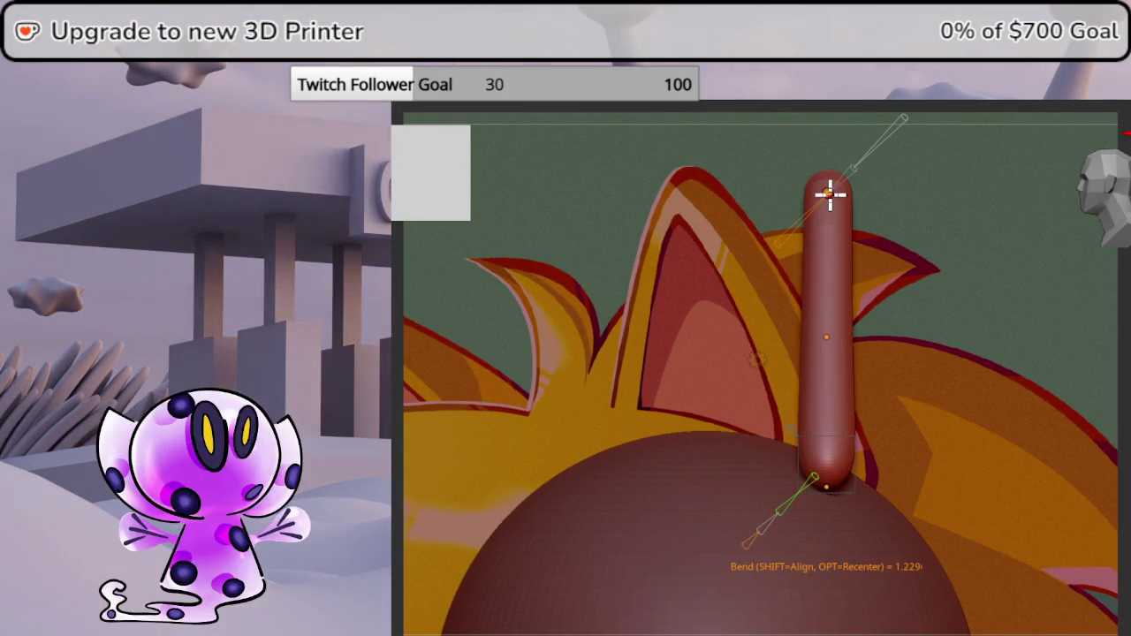
{"action": "mouse_move", "coordinate": [830, 193]}
{"action": "left_mouse_down"}
{"action": "mouse_move", "coordinate": [827, 201]}
{"action": "mouse_move", "coordinate": [855, 176]}
{"action": "mouse_move", "coordinate": [830, 194]}
{"action": "mouse_move", "coordinate": [831, 184]}
{"action": "left_mouse_up"}
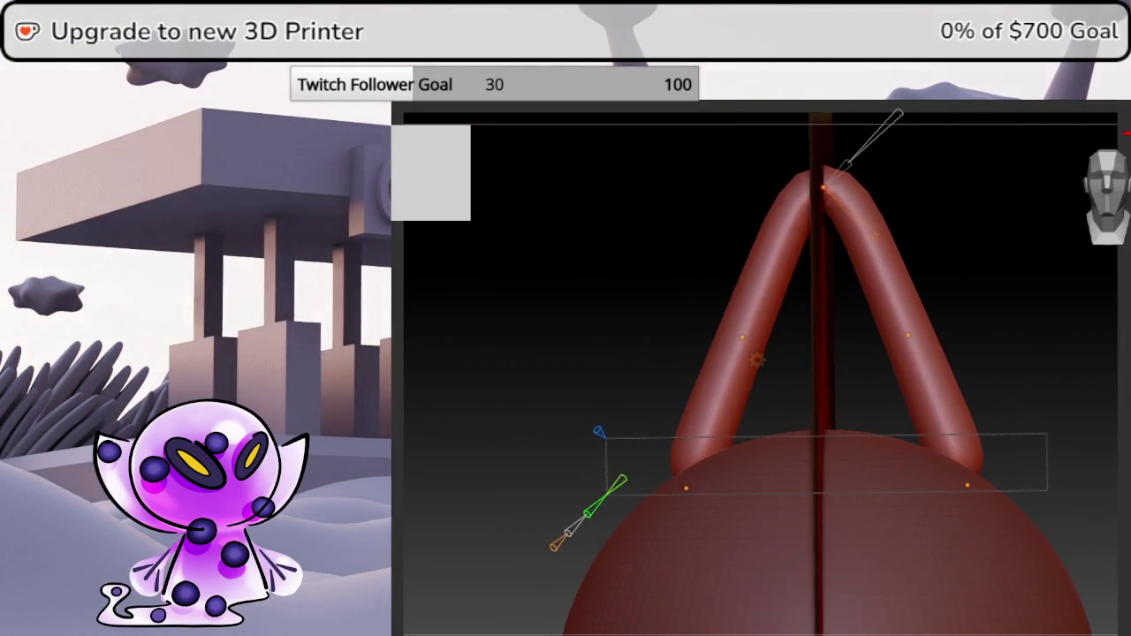
Undo the bend, re-bend the tube into an inverted V, and raise its top point slightly.
{"action": "key", "text": "ctrl+z"}
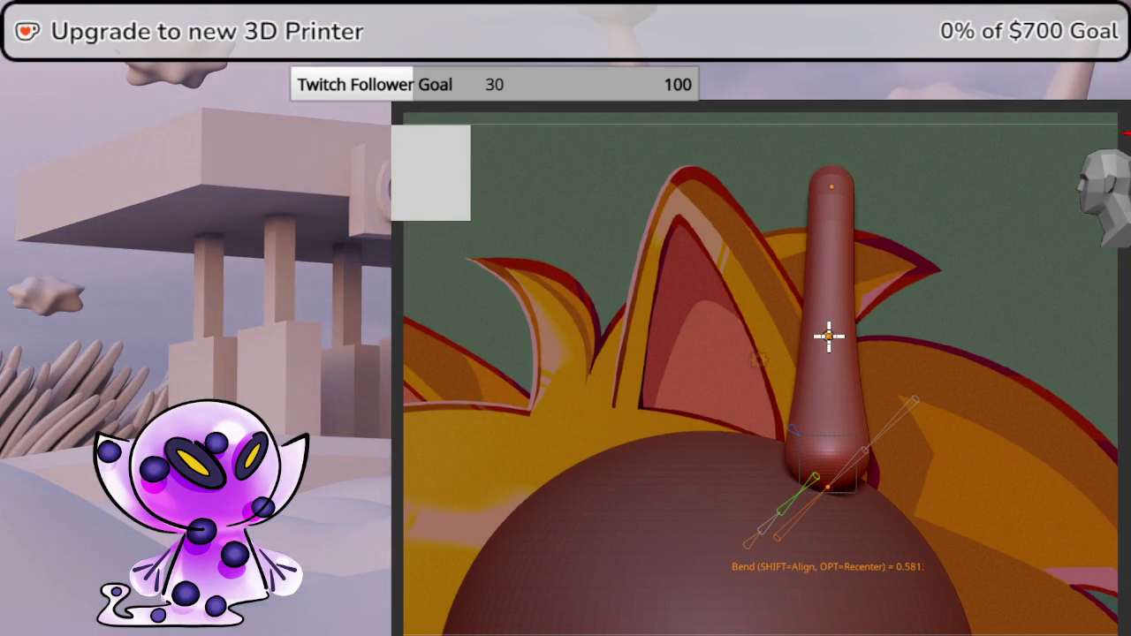
{"action": "mouse_move", "coordinate": [828, 336]}
{"action": "left_mouse_down"}
{"action": "mouse_move", "coordinate": [1096, 348]}
{"action": "mouse_move", "coordinate": [1088, 341]}
{"action": "left_mouse_up"}
{"action": "left_click", "coordinate": [1106, 228]}
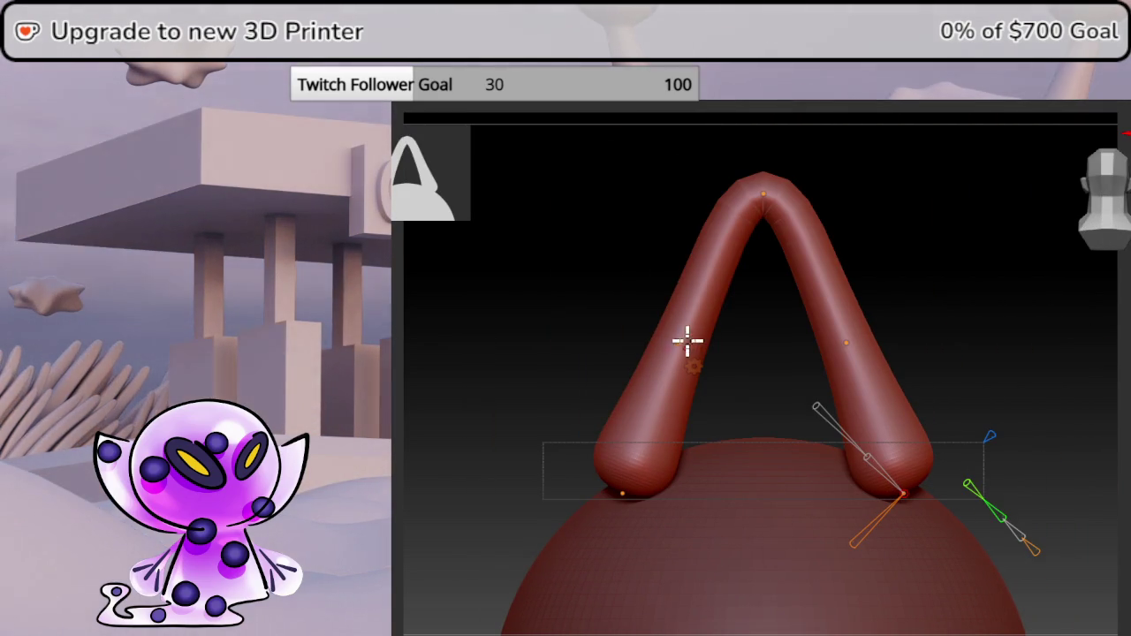
{"action": "left_click", "coordinate": [685, 340]}
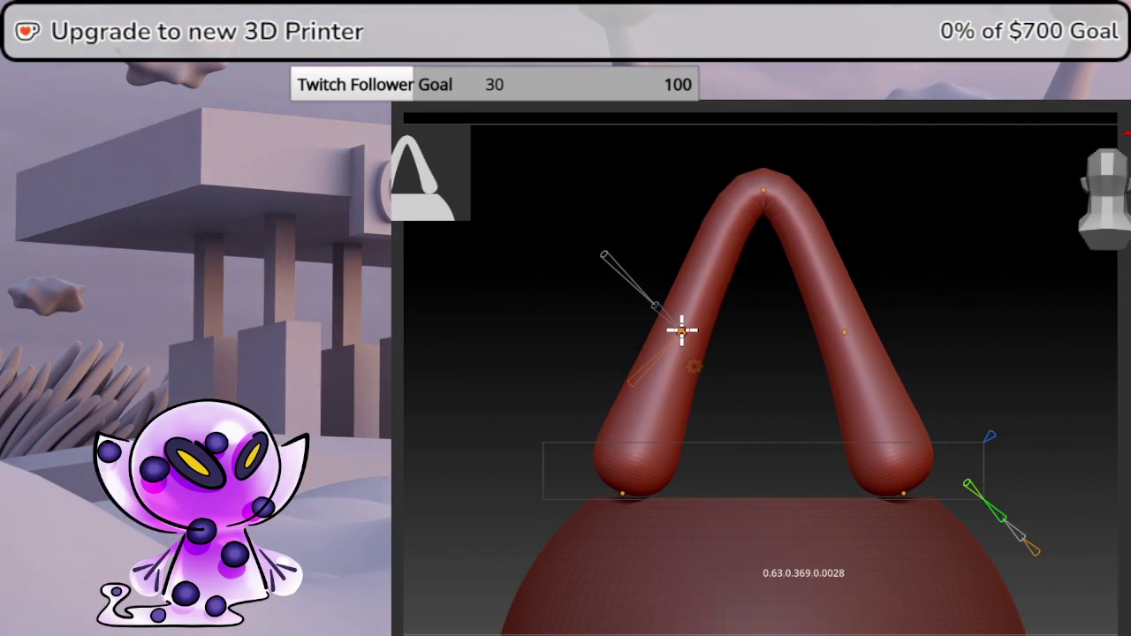
{"action": "left_click", "coordinate": [763, 190]}
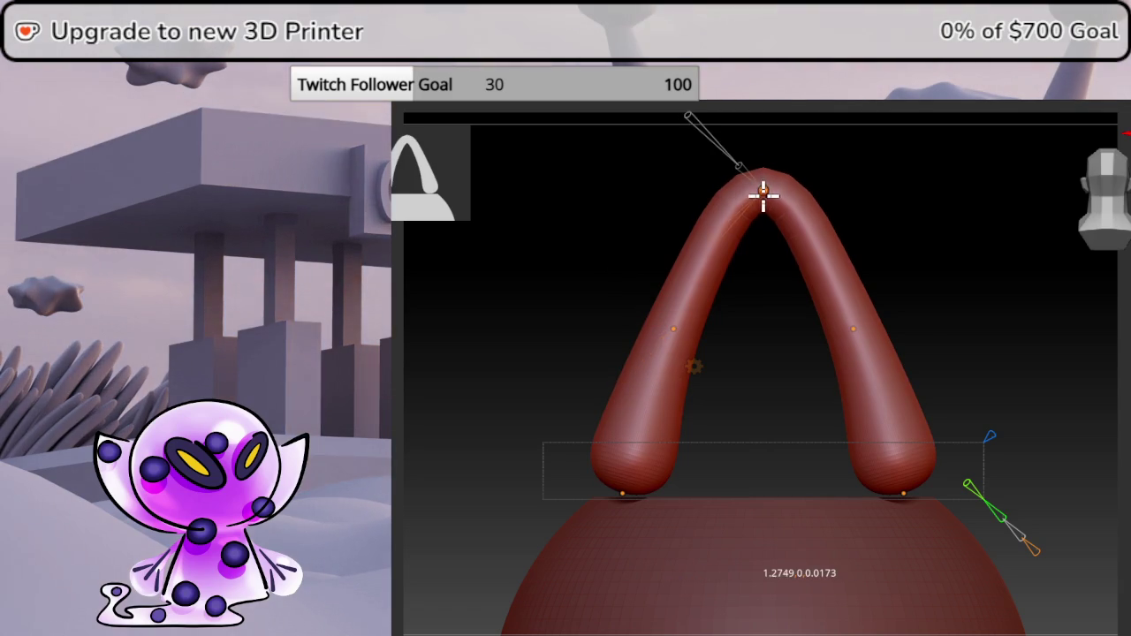
{"action": "mouse_move", "coordinate": [763, 205]}
{"action": "right_mouse_down", "text": "shift"}
{"action": "mouse_move", "coordinate": [1105, 329]}
{"action": "mouse_move", "coordinate": [1091, 215]}
{"action": "right_mouse_up", "text": "shift"}
{"action": "left_click", "coordinate": [780, 203]}
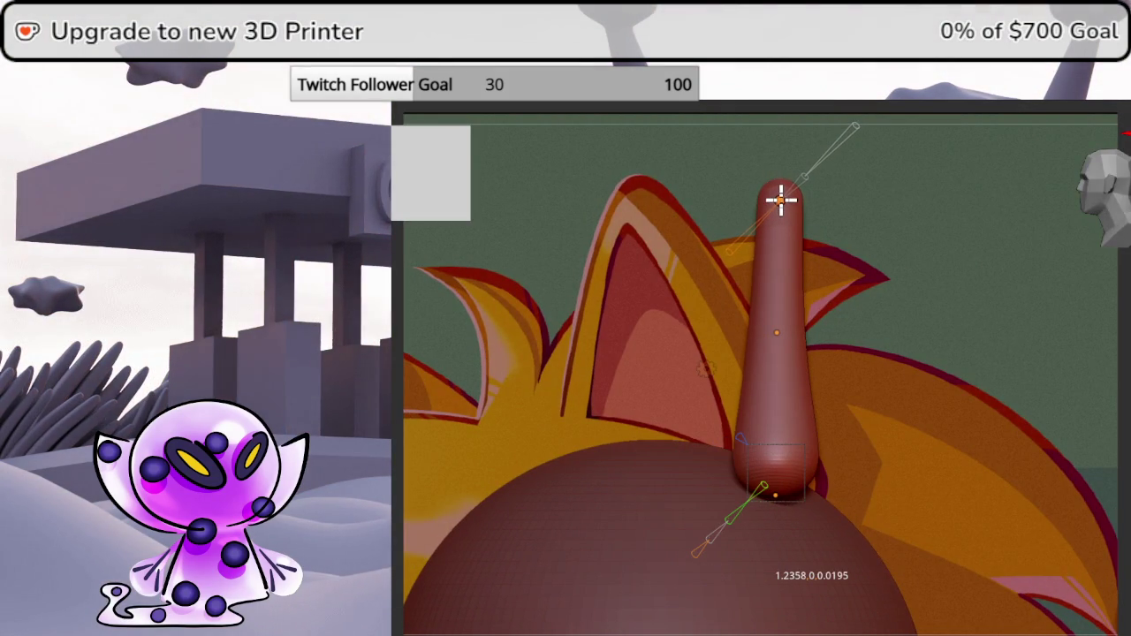
{"action": "left_click_drag", "start_coordinate": [781, 198], "coordinate": [780, 191]}
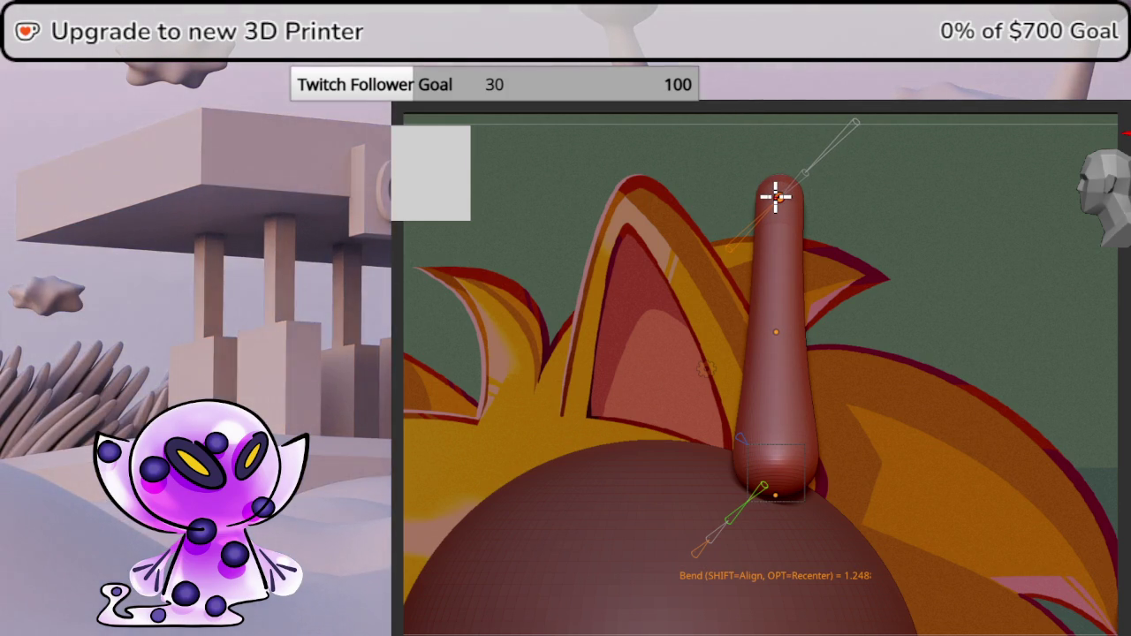
{"action": "left_click_drag", "start_coordinate": [775, 196], "coordinate": [773, 202]}
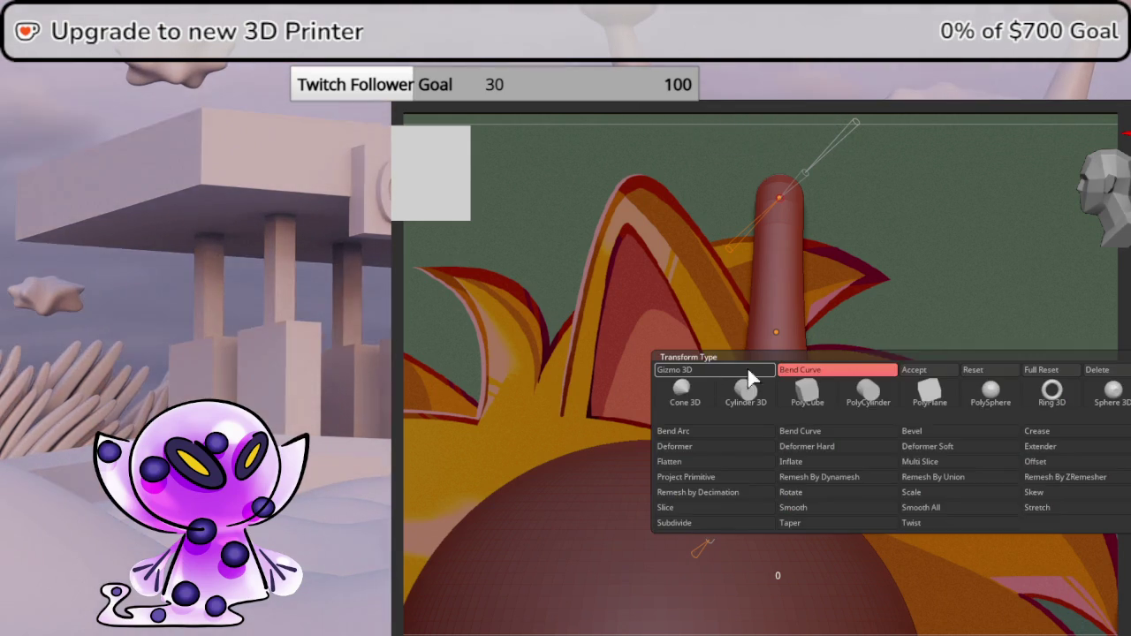
Move the Gizmo 3D pivot to the tube base, undo a trial rotation, and attach Bend Curve.
{"action": "left_click", "coordinate": [737, 372]}
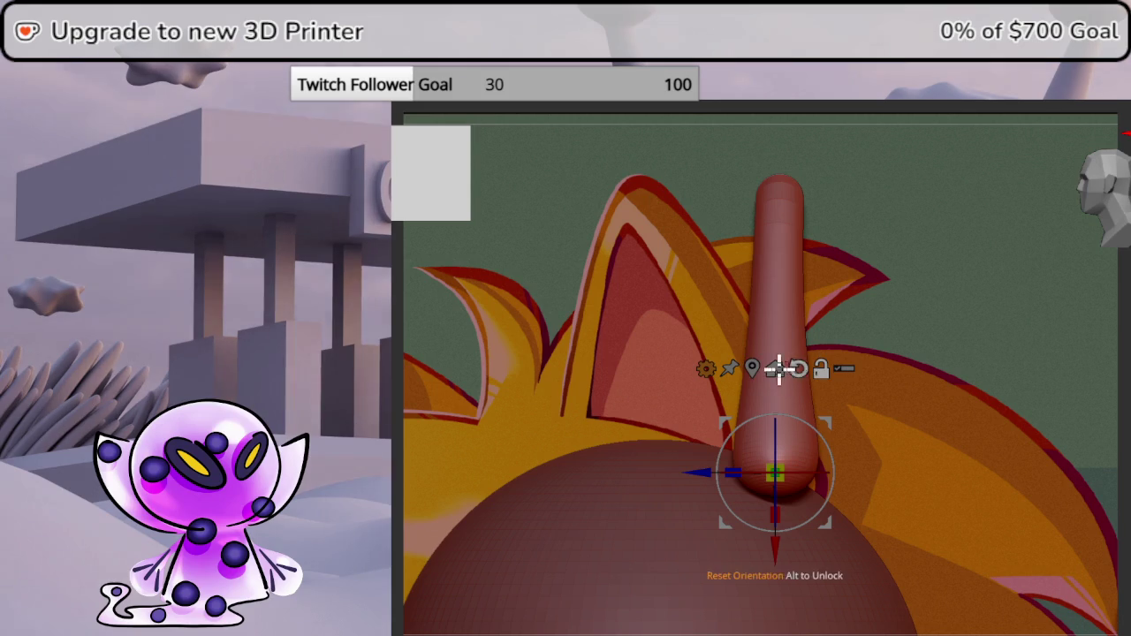
{"action": "left_click", "coordinate": [752, 369]}
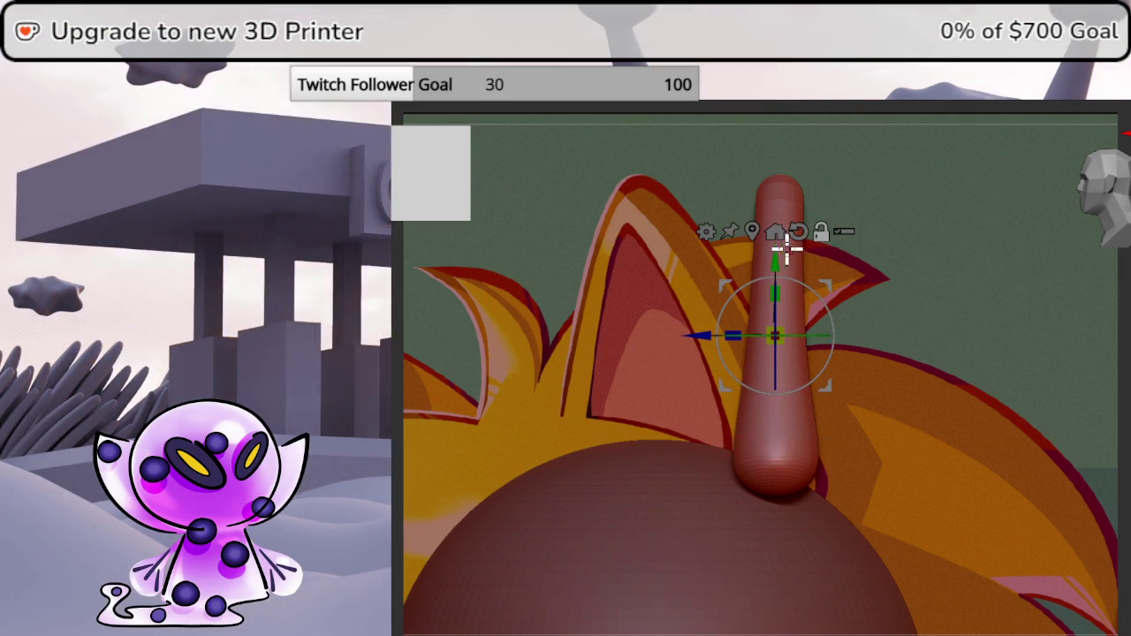
{"action": "mouse_move", "coordinate": [790, 242]}
{"action": "left_mouse_down", "text": "alt"}
{"action": "mouse_move", "coordinate": [791, 386]}
{"action": "mouse_move", "coordinate": [811, 405]}
{"action": "left_mouse_up", "text": "alt"}
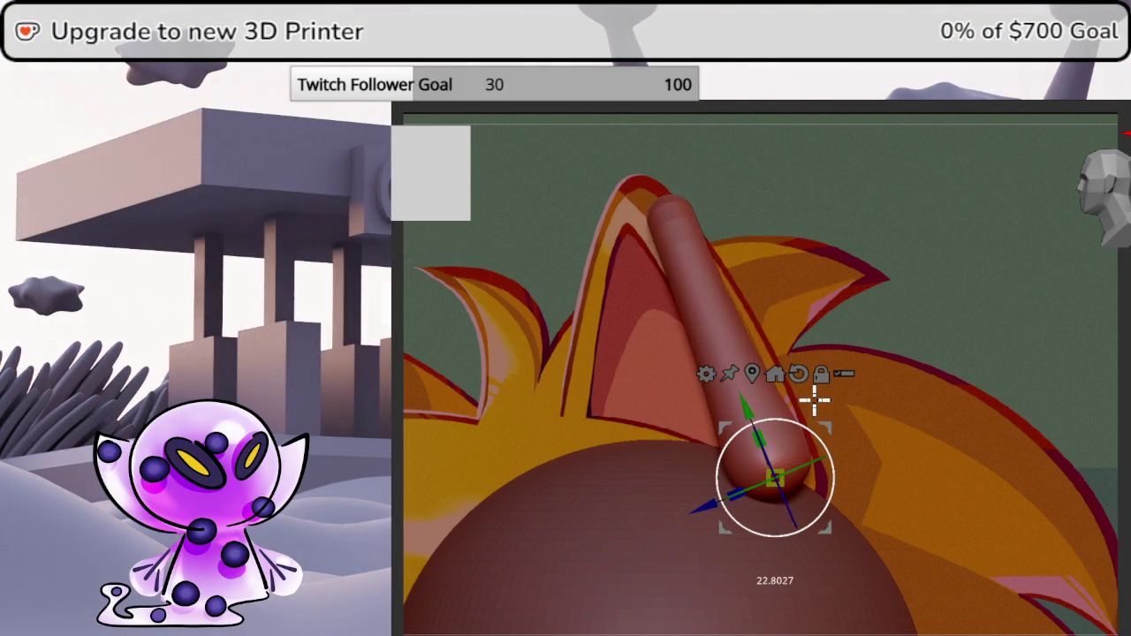
{"action": "left_click_drag", "start_coordinate": [799, 447], "coordinate": [822, 494]}
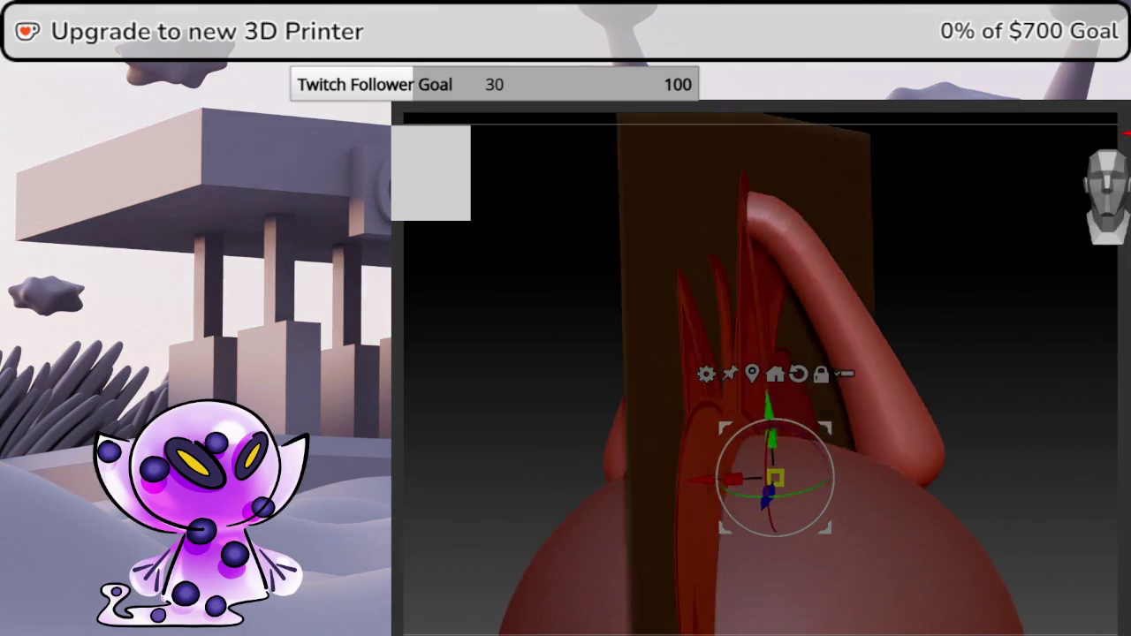
{"action": "key", "text": "ctrl+z"}
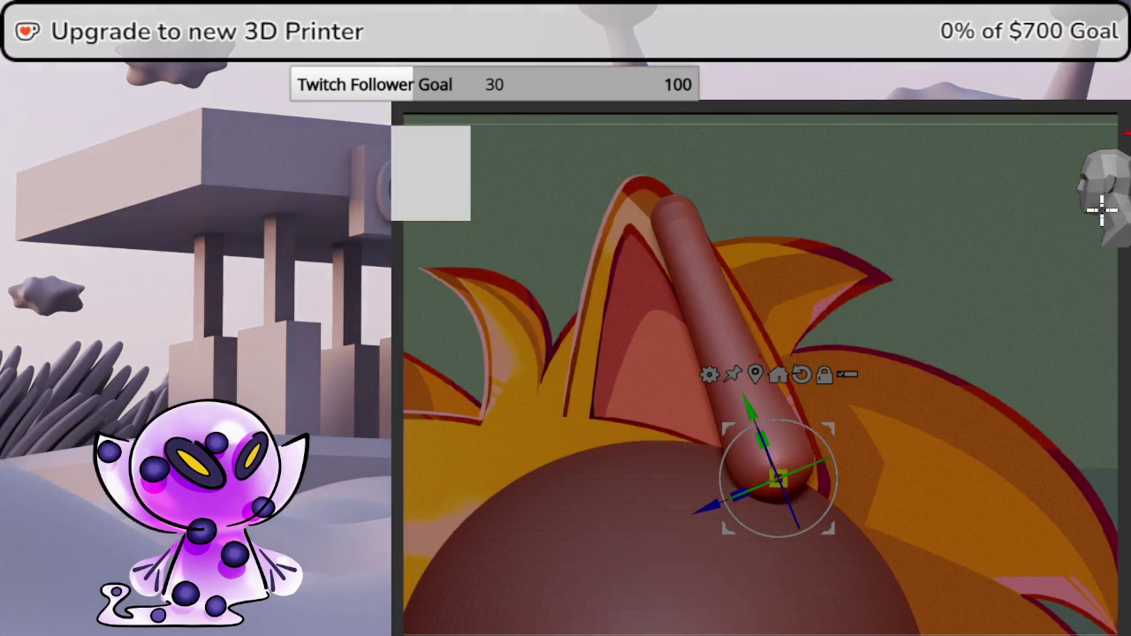
{"action": "key", "text": "ctrl+z"}
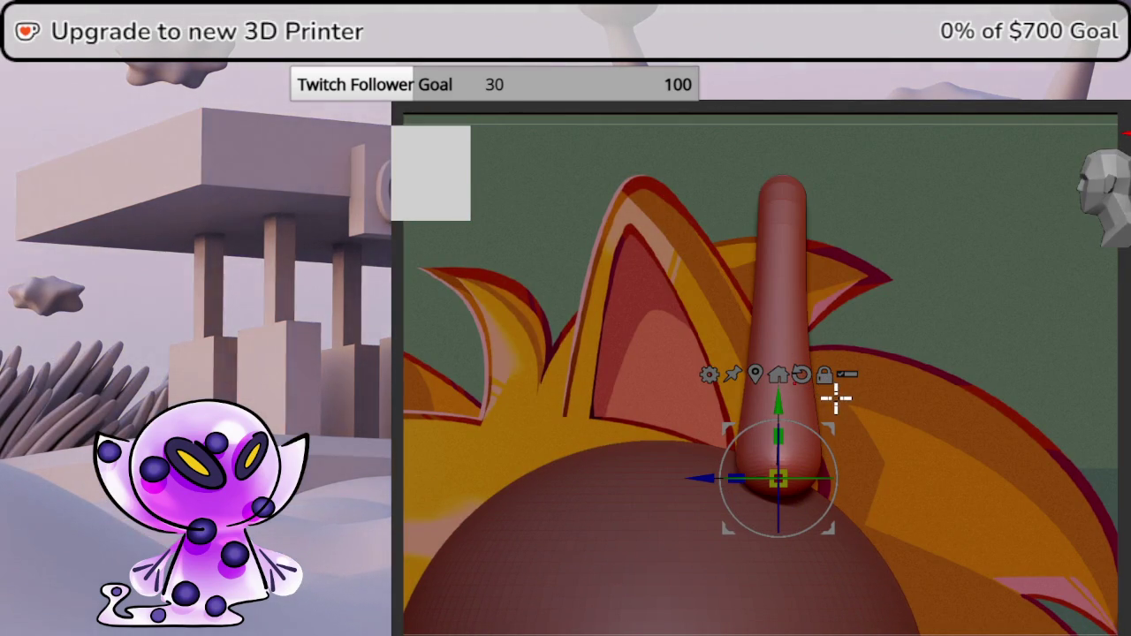
{"action": "left_click", "coordinate": [710, 373]}
{"action": "left_click", "coordinate": [847, 412]}
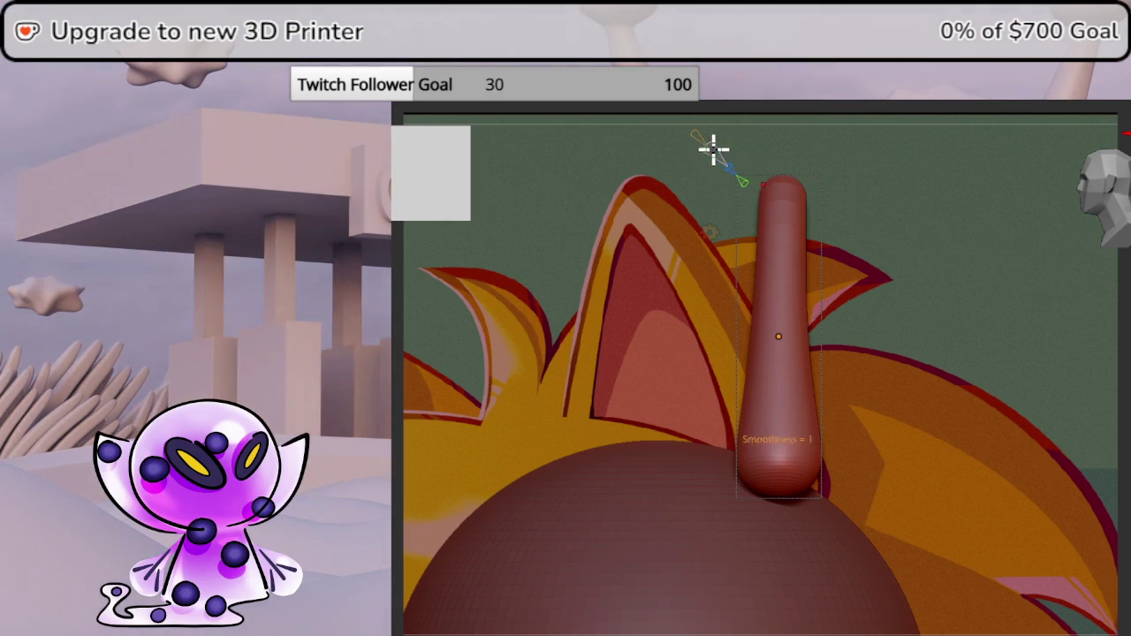
Shape the bend curve so the tube reaches the reference ear tip, thicker at its base.
{"action": "left_click_drag", "start_coordinate": [713, 150], "coordinate": [728, 162]}
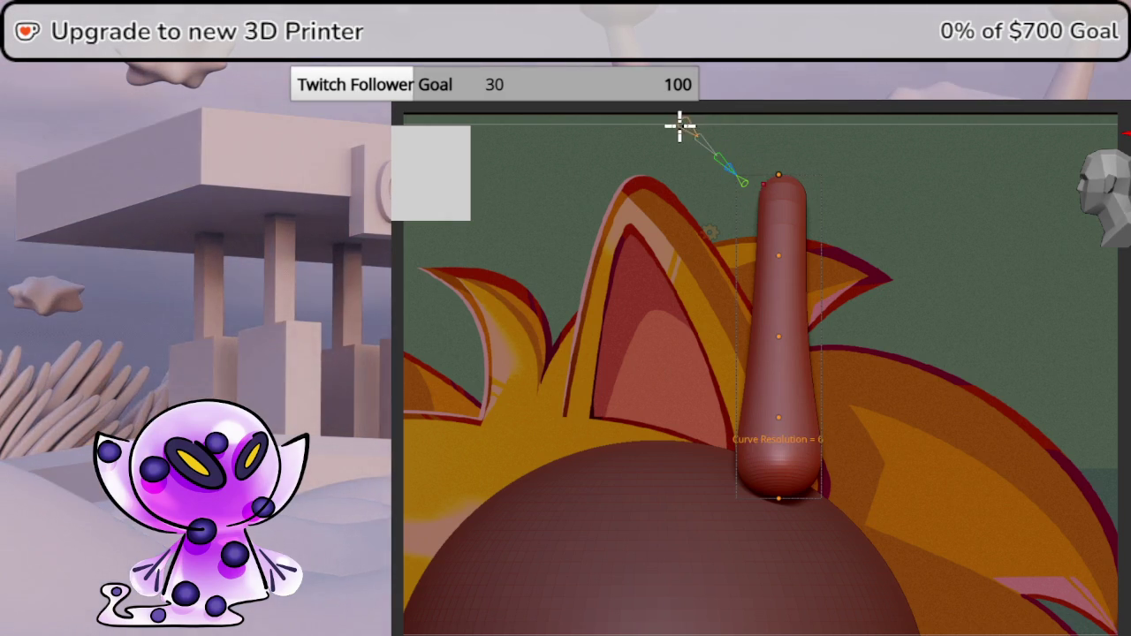
{"action": "left_click_drag", "start_coordinate": [757, 179], "coordinate": [635, 184]}
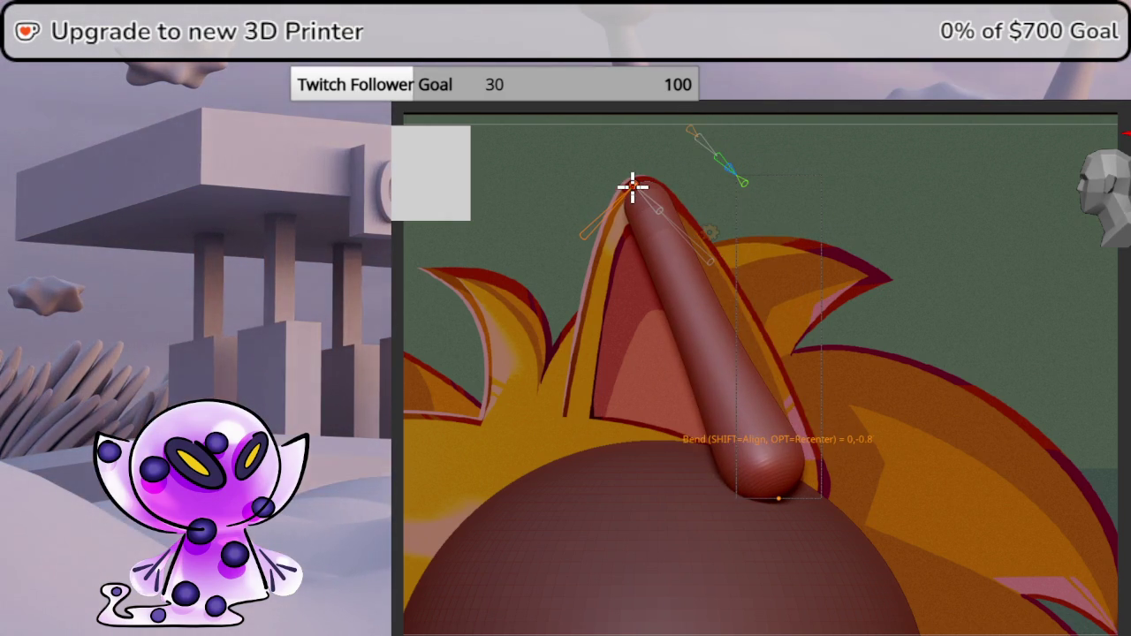
{"action": "left_click_drag", "start_coordinate": [707, 337], "coordinate": [762, 325]}
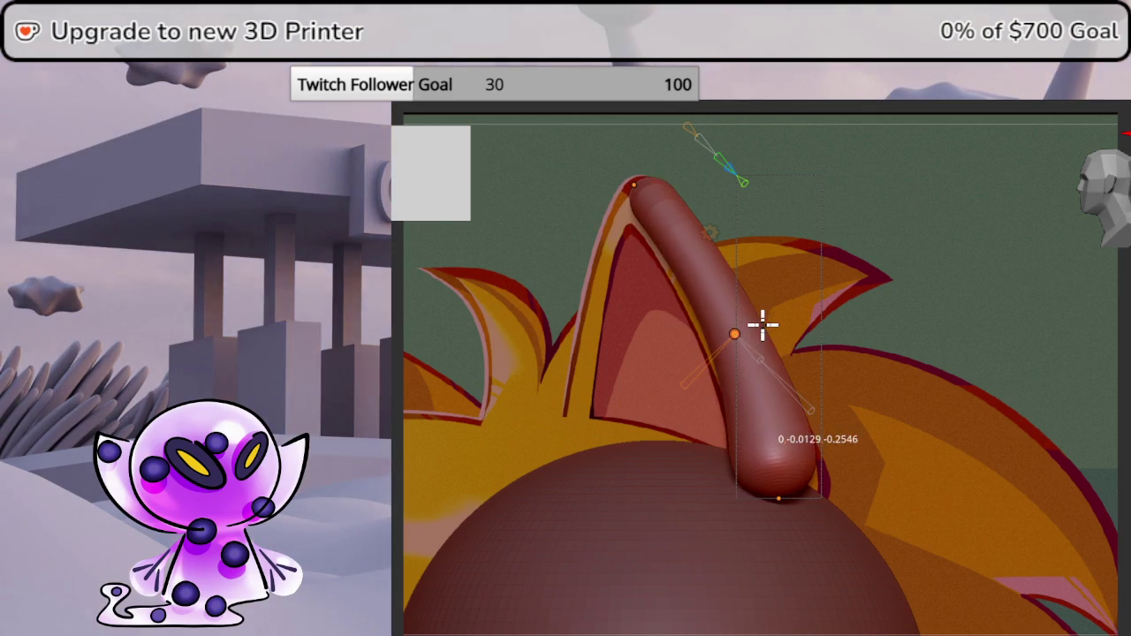
{"action": "left_click", "coordinate": [624, 187]}
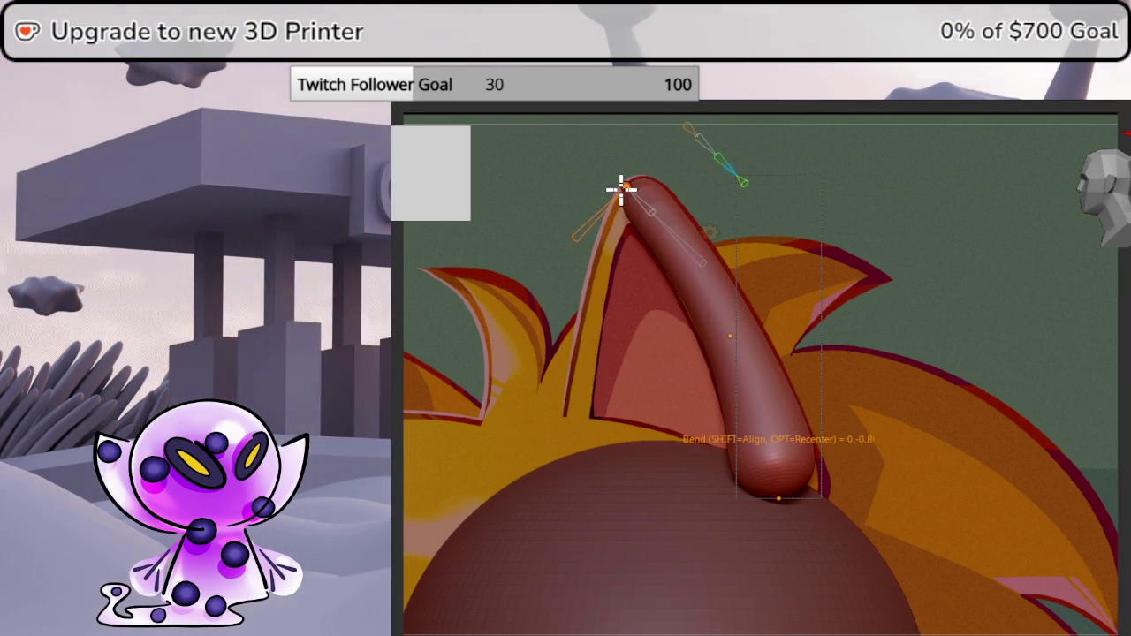
{"action": "left_click_drag", "start_coordinate": [779, 502], "coordinate": [810, 548]}
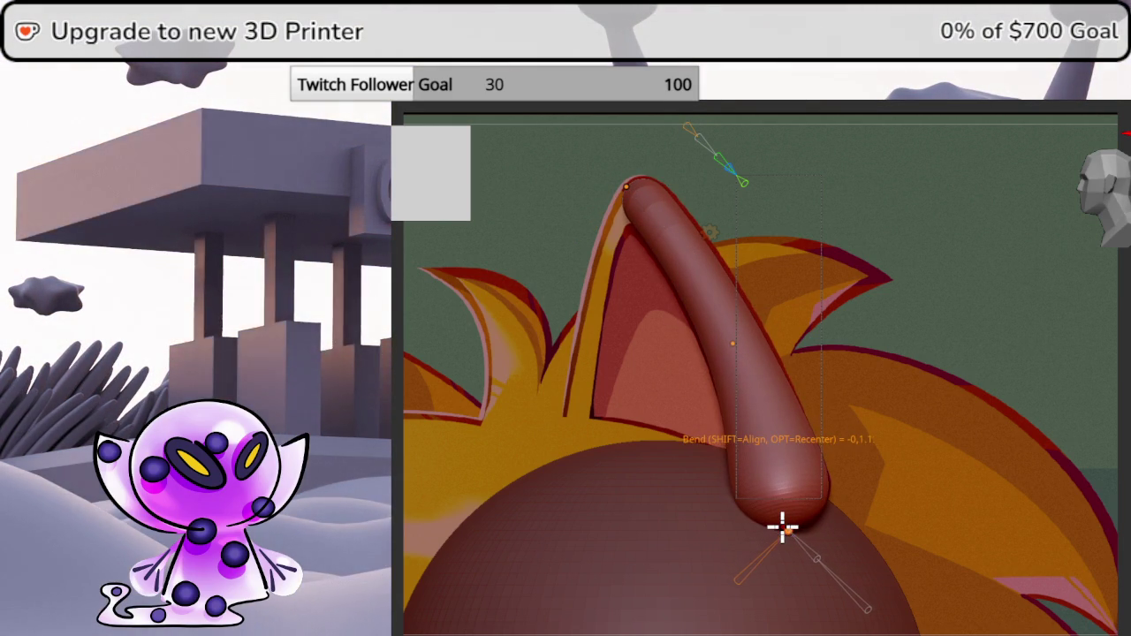
{"action": "left_click", "coordinate": [734, 339]}
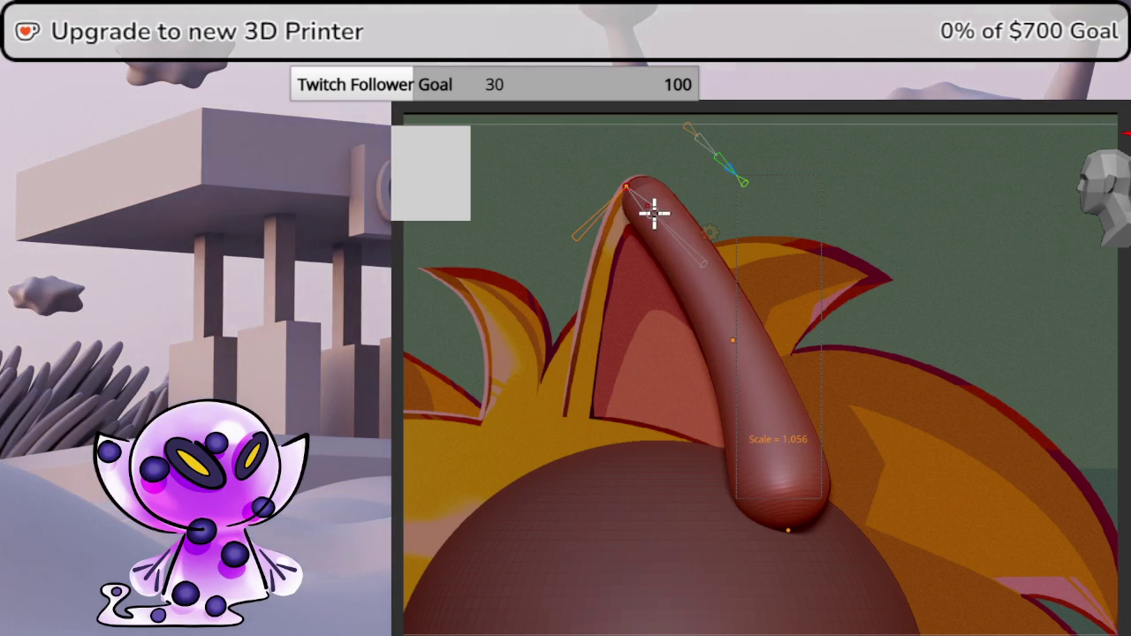
{"action": "left_click_drag", "start_coordinate": [654, 212], "coordinate": [672, 221]}
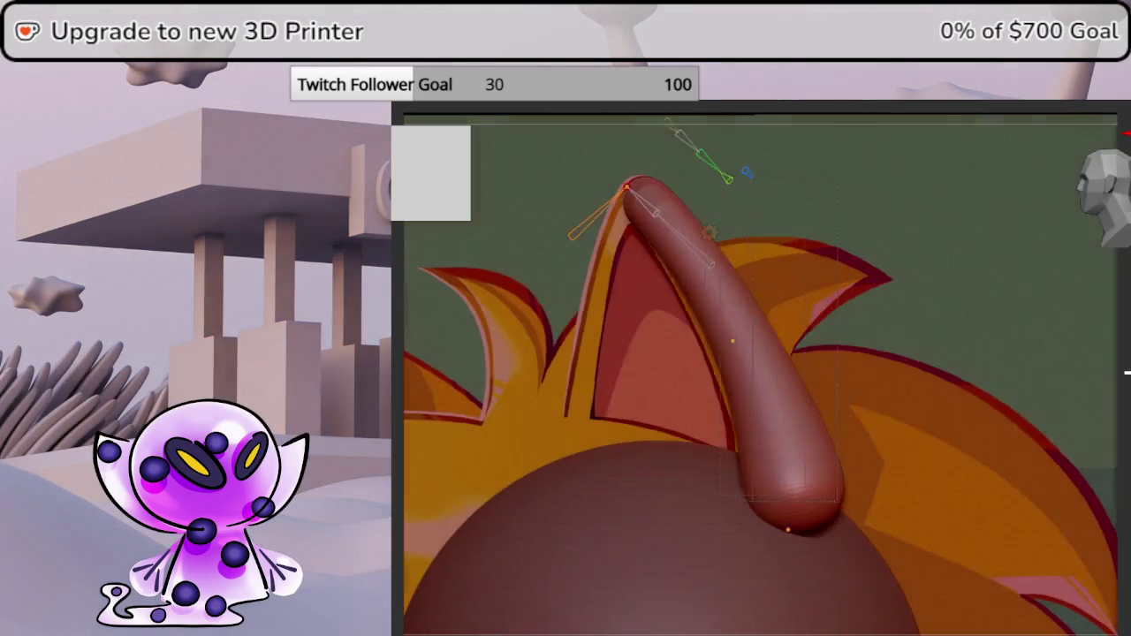
{"action": "left_click_drag", "start_coordinate": [1116, 183], "coordinate": [1107, 254]}
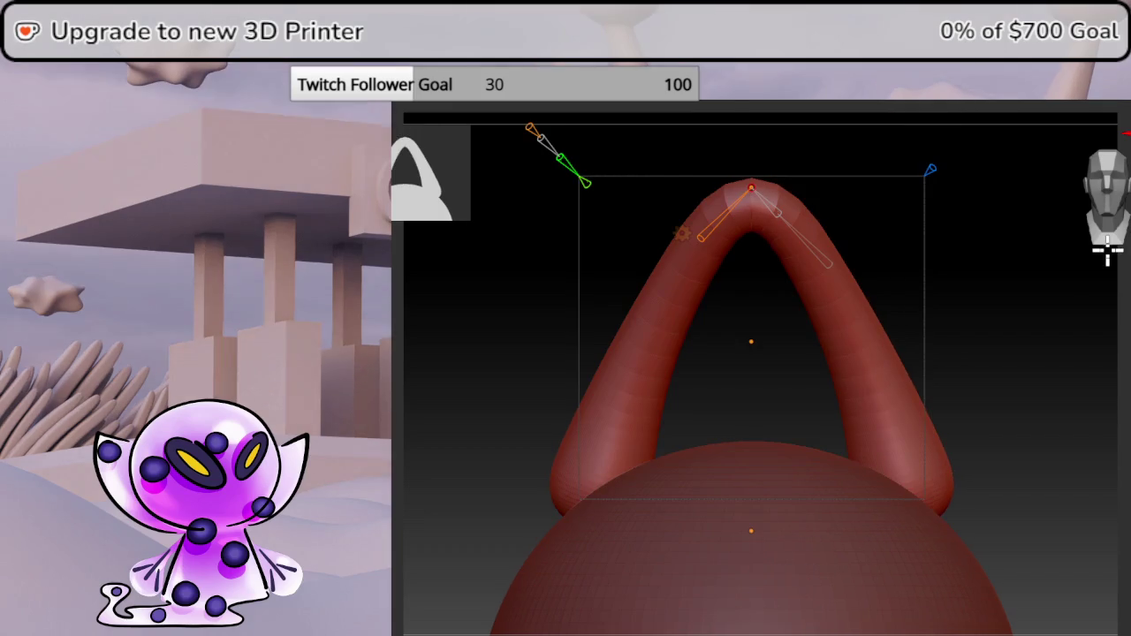
Return to the plain 3D gizmo and scale the ear arch narrower, drawing its legs together.
{"action": "left_click", "coordinate": [682, 234]}
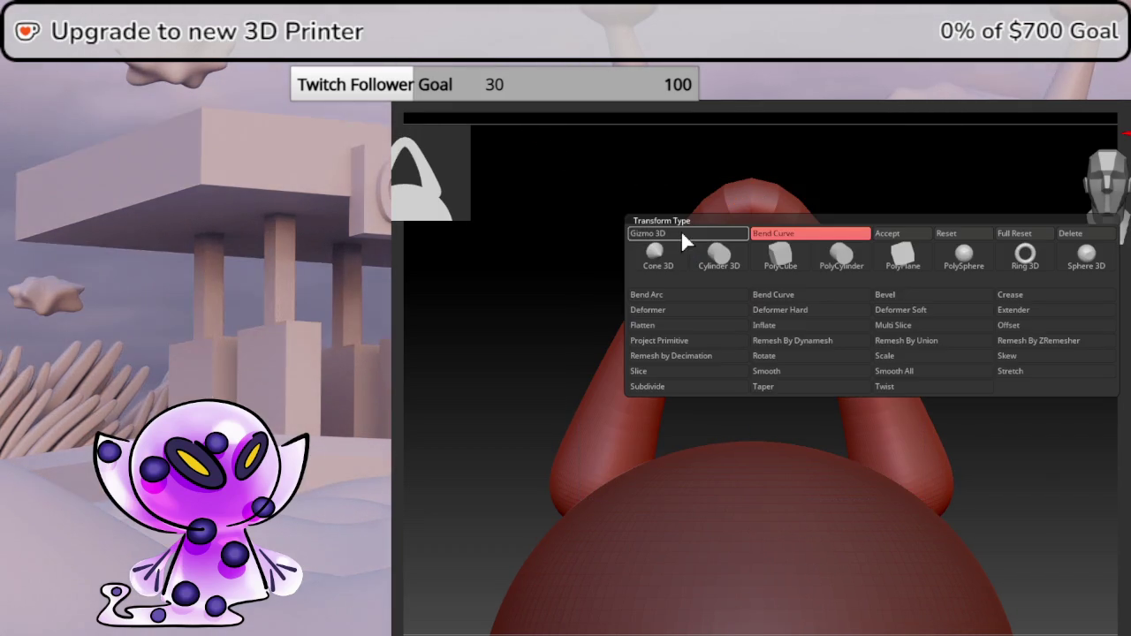
{"action": "left_click", "coordinate": [890, 235]}
{"action": "left_click_drag", "start_coordinate": [712, 333], "coordinate": [762, 334]}
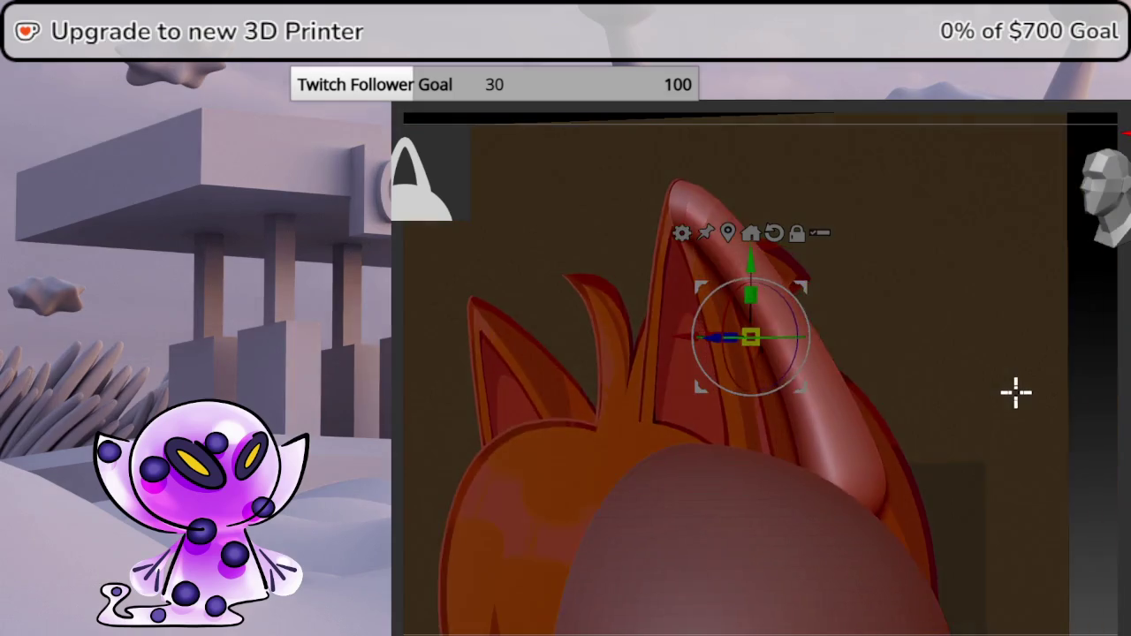
{"action": "left_click_drag", "start_coordinate": [1016, 393], "coordinate": [984, 393]}
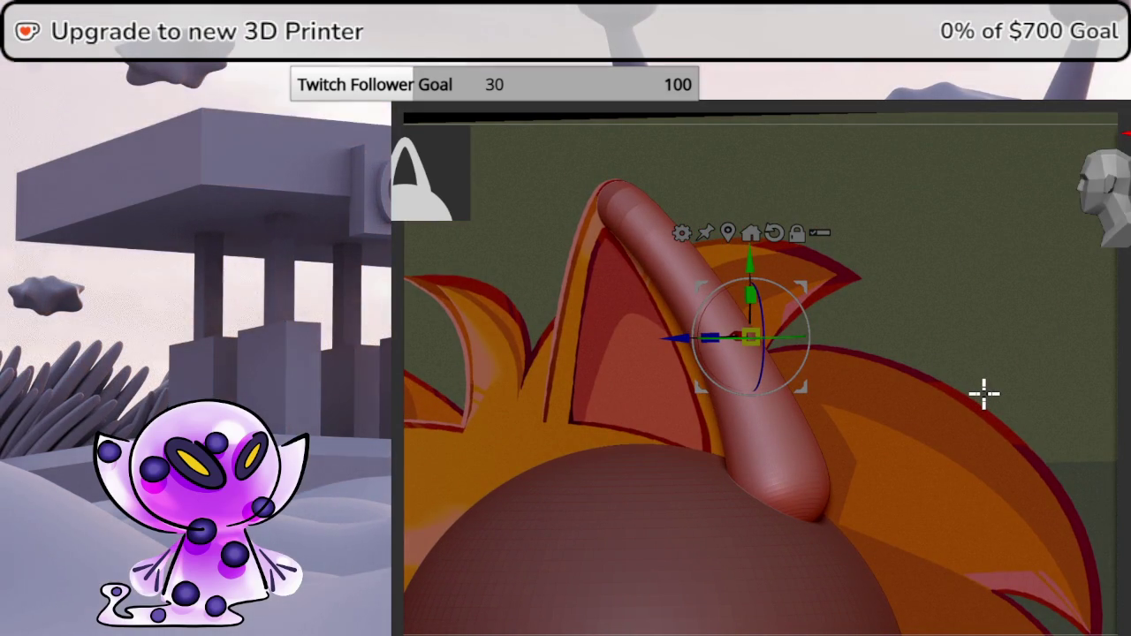
{"action": "left_click_drag", "start_coordinate": [984, 393], "coordinate": [975, 387]}
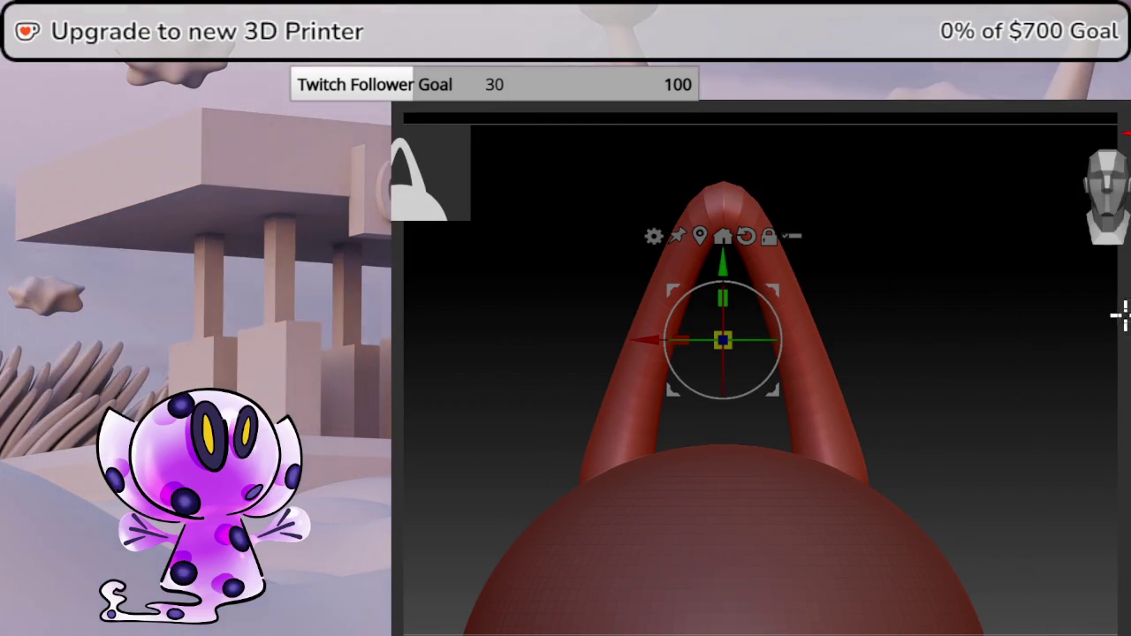
Move the gizmo pivot down to the arch's base and try tilting the arch sideways.
{"action": "mouse_move", "coordinate": [1120, 313]}
{"action": "left_mouse_down"}
{"action": "mouse_move", "coordinate": [1105, 311]}
{"action": "mouse_move", "coordinate": [1126, 311]}
{"action": "left_mouse_up"}
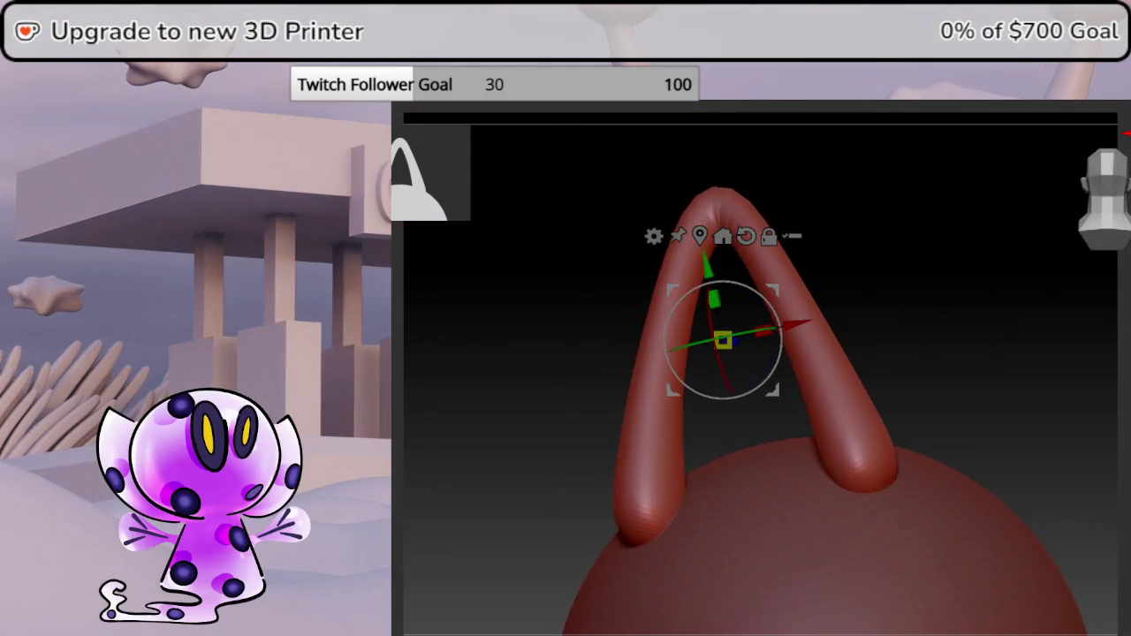
{"action": "mouse_move", "coordinate": [999, 305]}
{"action": "left_mouse_down", "text": "alt"}
{"action": "mouse_move", "coordinate": [1119, 298]}
{"action": "mouse_move", "coordinate": [1124, 354]}
{"action": "mouse_move", "coordinate": [1128, 318]}
{"action": "mouse_move", "coordinate": [1115, 336]}
{"action": "left_mouse_up", "text": "alt"}
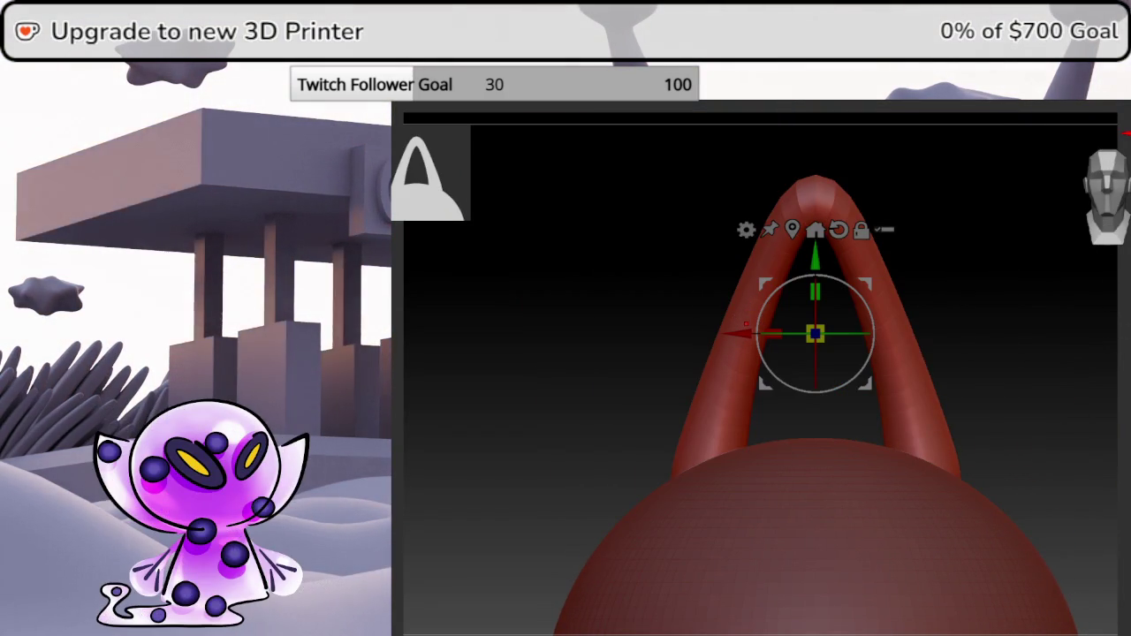
{"action": "key", "text": "space"}
{"action": "key", "text": "space"}
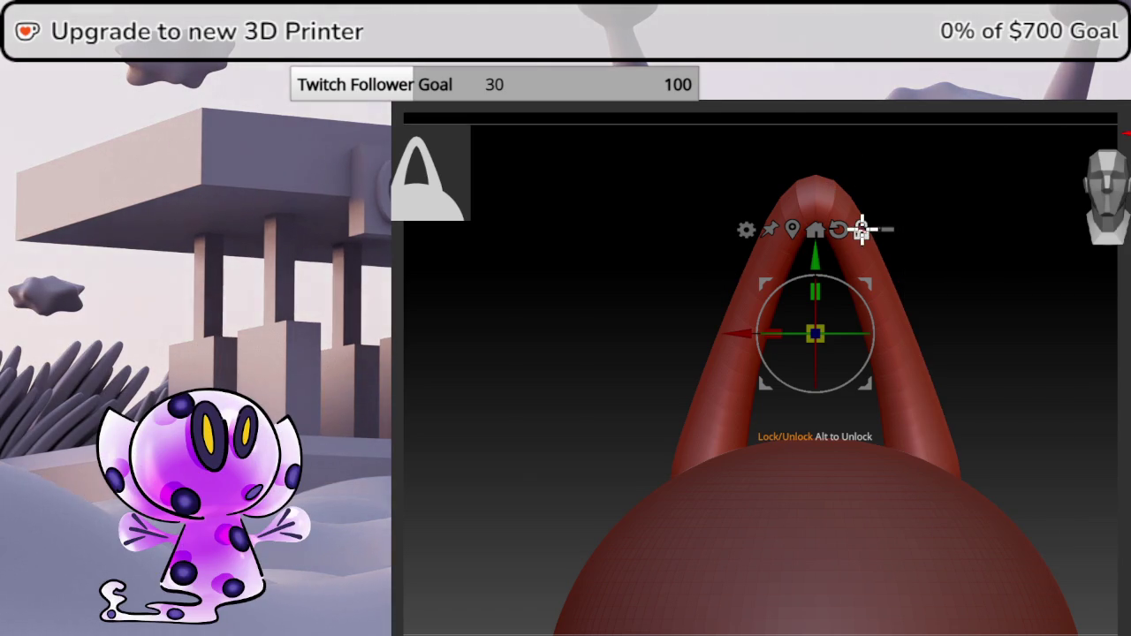
{"action": "key", "text": "ctrl+z"}
{"action": "left_click_drag", "start_coordinate": [819, 265], "coordinate": [851, 442], "text": "alt"}
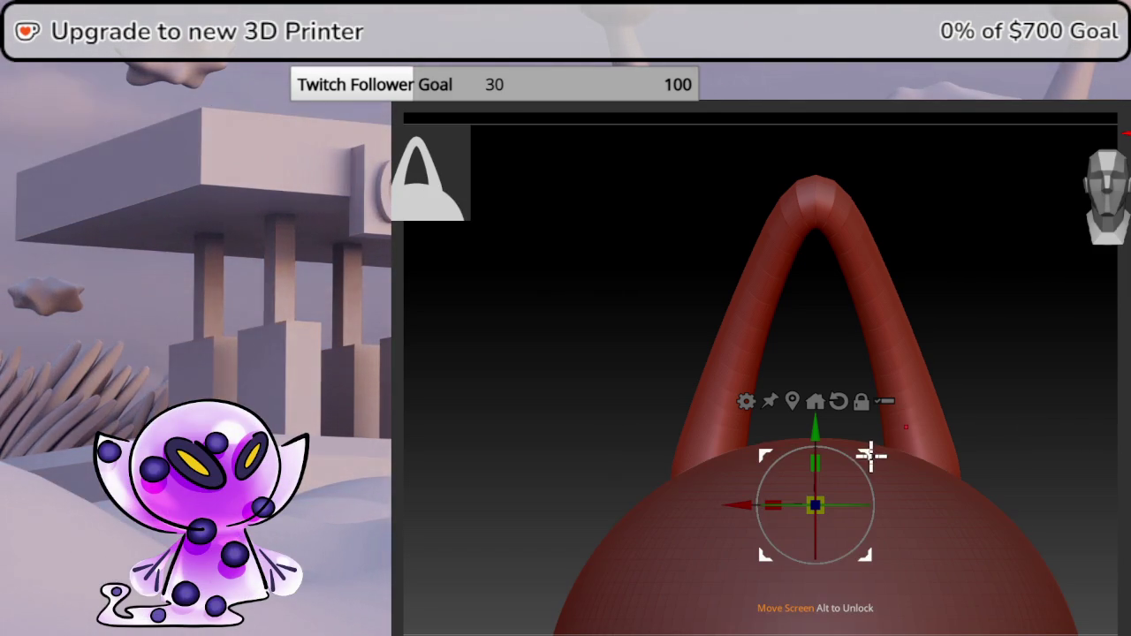
{"action": "left_click_drag", "start_coordinate": [873, 453], "coordinate": [957, 442]}
Undo the tilt and shift the tube loop left and up, off the head's centre.
{"action": "key", "text": "ctrl+z"}
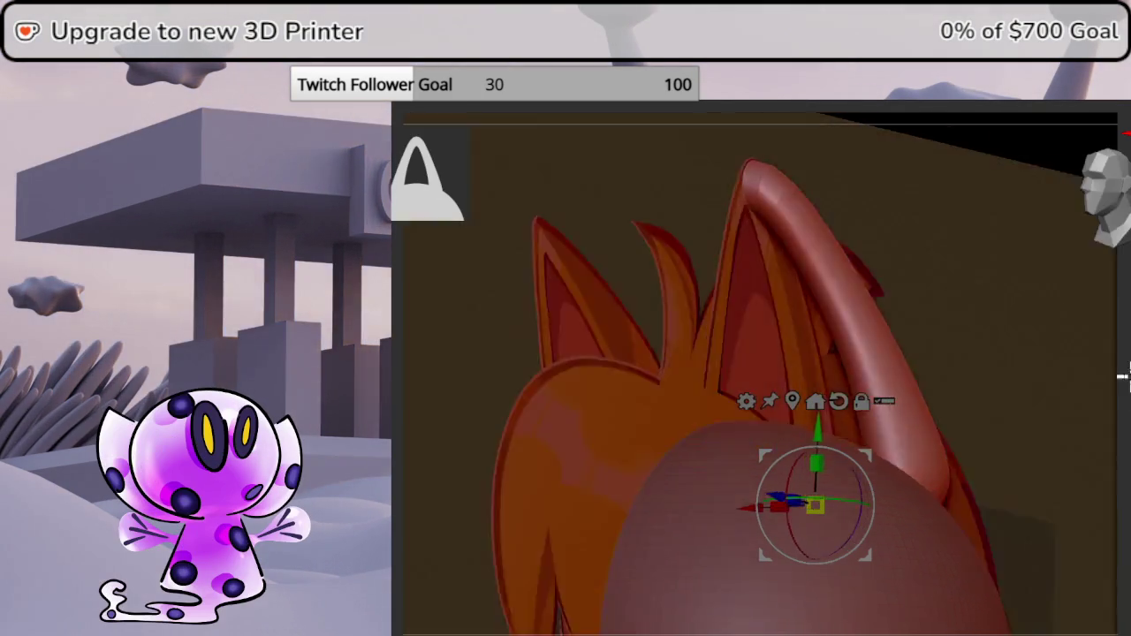
{"action": "mouse_move", "coordinate": [1016, 389]}
{"action": "left_mouse_down"}
{"action": "mouse_move", "coordinate": [1090, 387]}
{"action": "mouse_move", "coordinate": [1027, 404]}
{"action": "left_mouse_up"}
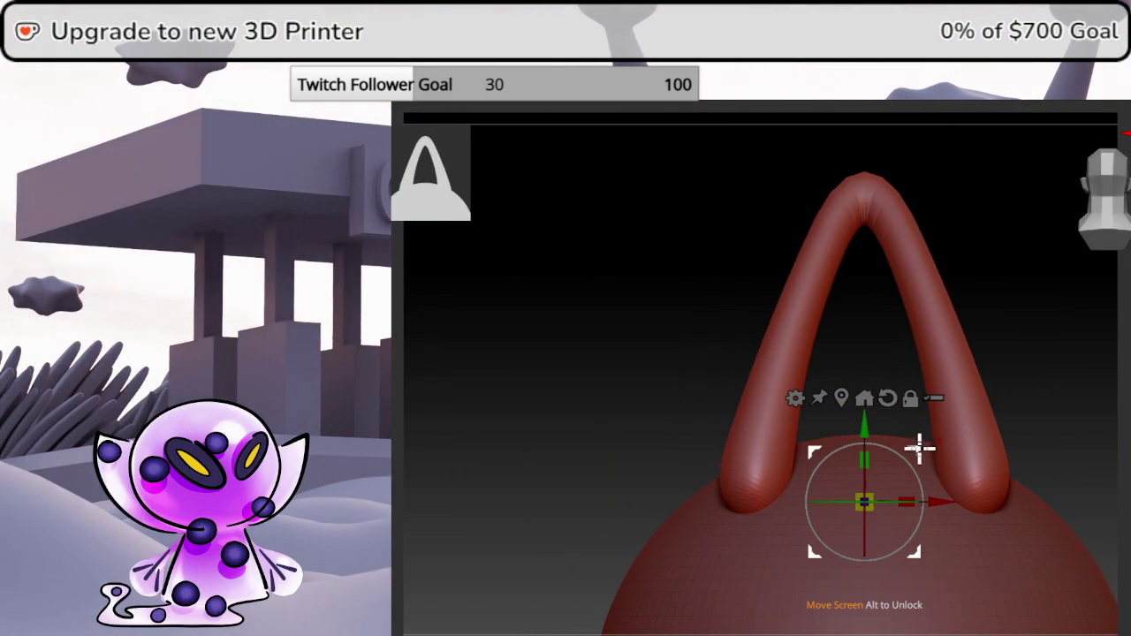
{"action": "left_click_drag", "start_coordinate": [926, 453], "coordinate": [914, 449]}
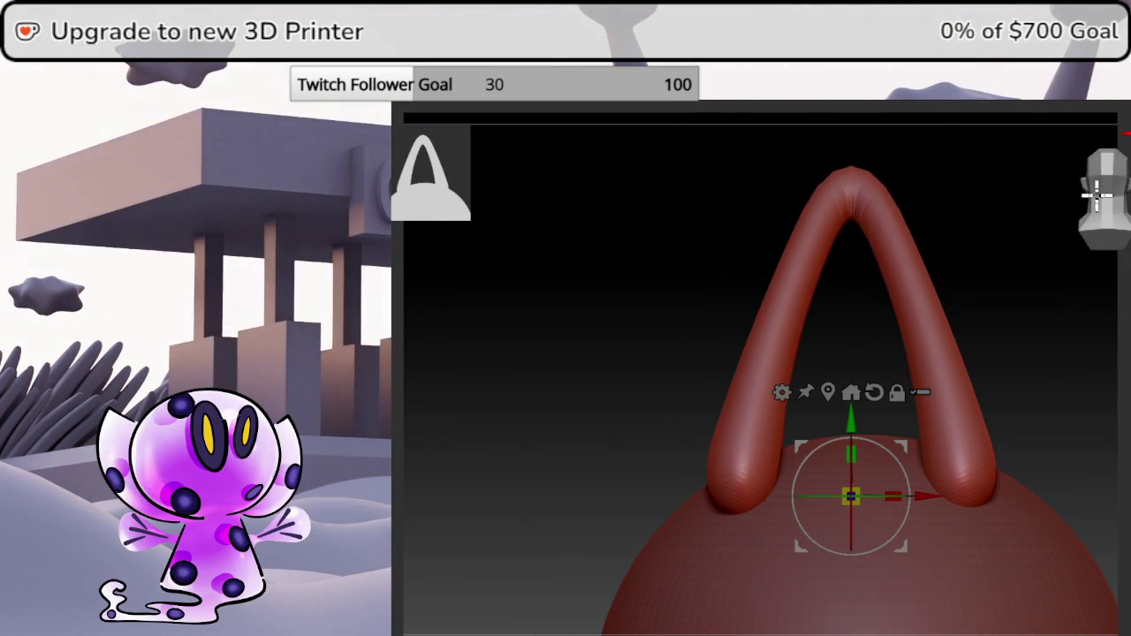
{"action": "mouse_move", "coordinate": [873, 411]}
{"action": "left_mouse_down"}
{"action": "mouse_move", "coordinate": [805, 433]}
{"action": "mouse_move", "coordinate": [800, 477]}
{"action": "mouse_move", "coordinate": [782, 462]}
{"action": "mouse_move", "coordinate": [1055, 286]}
{"action": "mouse_move", "coordinate": [1073, 189]}
{"action": "left_mouse_up"}
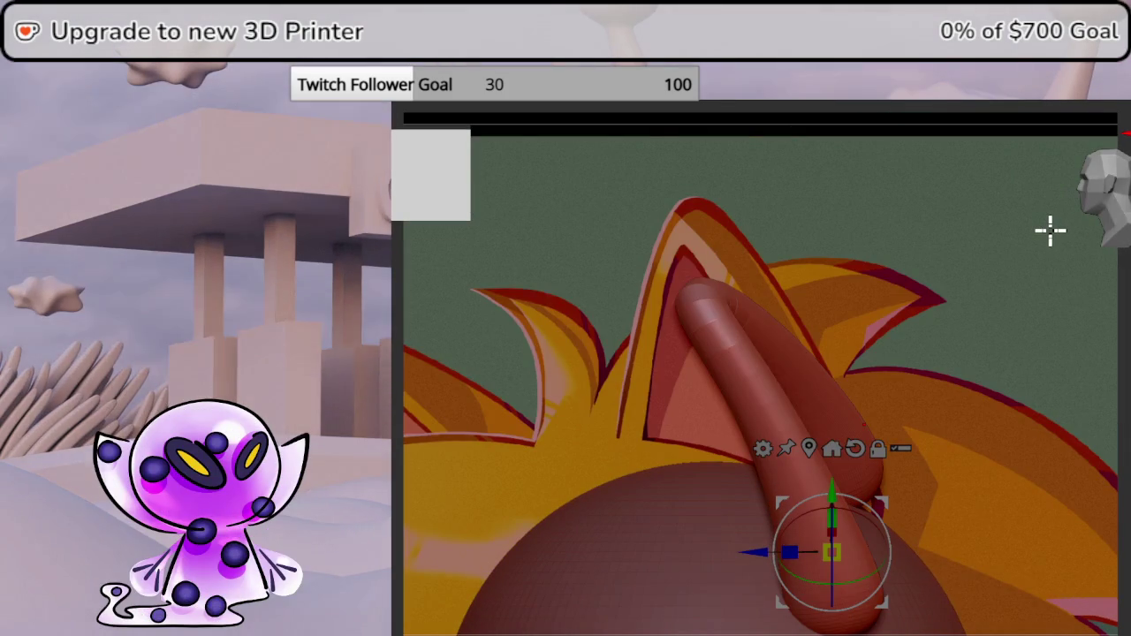
Tilt the tube sideways with the X ring and move it left over the reference ear.
{"action": "mouse_move", "coordinate": [712, 374]}
{"action": "middle_mouse_down"}
{"action": "mouse_move", "coordinate": [763, 292]}
{"action": "mouse_move", "coordinate": [811, 353]}
{"action": "mouse_move", "coordinate": [1104, 227]}
{"action": "middle_mouse_up"}
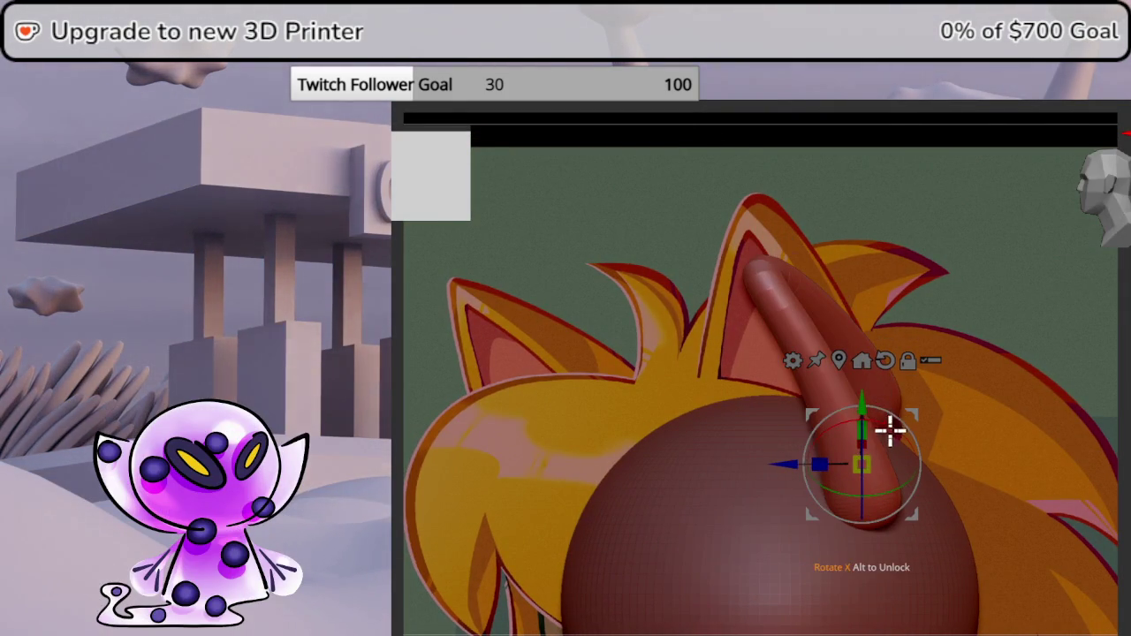
{"action": "left_click_drag", "start_coordinate": [890, 430], "coordinate": [904, 434]}
{"action": "middle_click_drag", "start_coordinate": [884, 463], "coordinate": [1101, 412]}
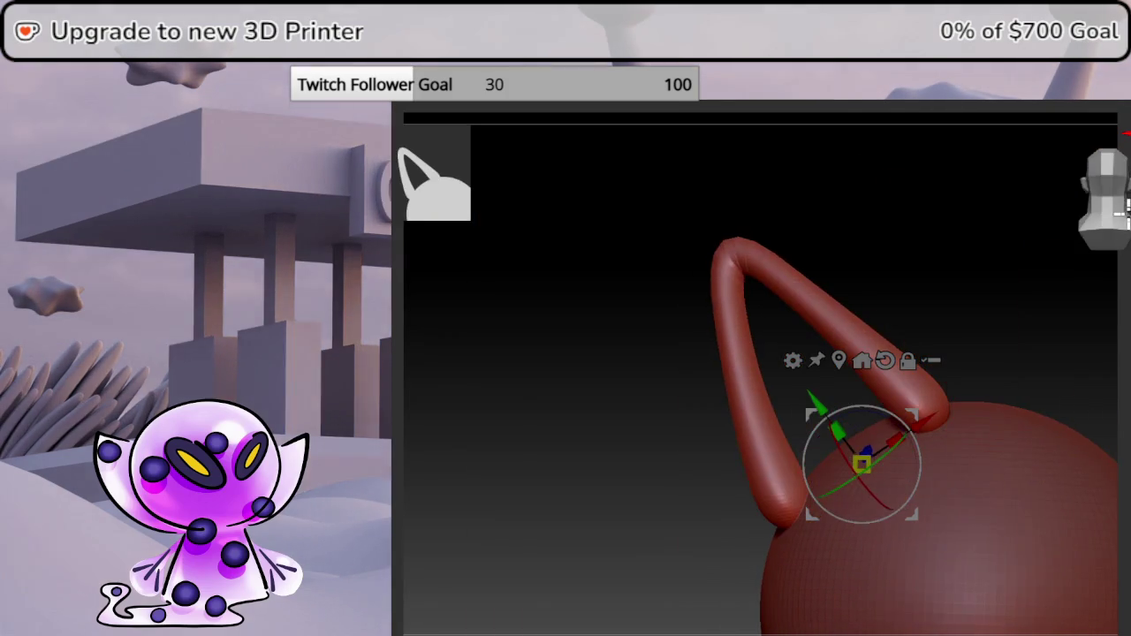
{"action": "left_click_drag", "start_coordinate": [866, 404], "coordinate": [862, 433]}
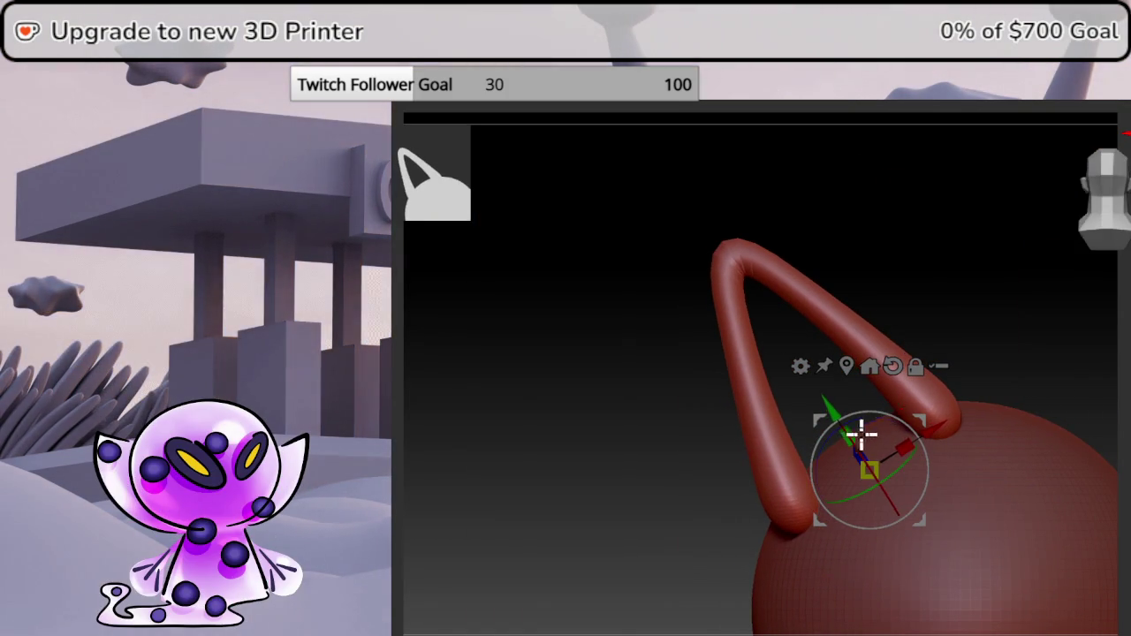
{"action": "mouse_move", "coordinate": [834, 404]}
{"action": "middle_mouse_down"}
{"action": "mouse_move", "coordinate": [1120, 318]}
{"action": "mouse_move", "coordinate": [1078, 259]}
{"action": "middle_mouse_up"}
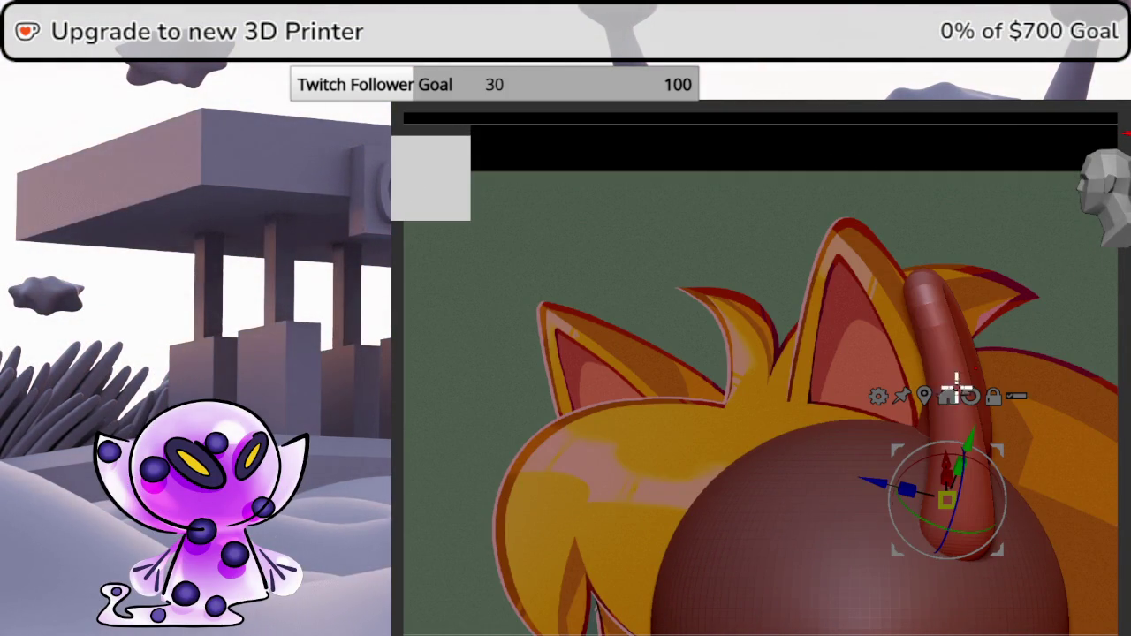
{"action": "middle_click_drag", "start_coordinate": [957, 389], "coordinate": [858, 383], "text": "shift"}
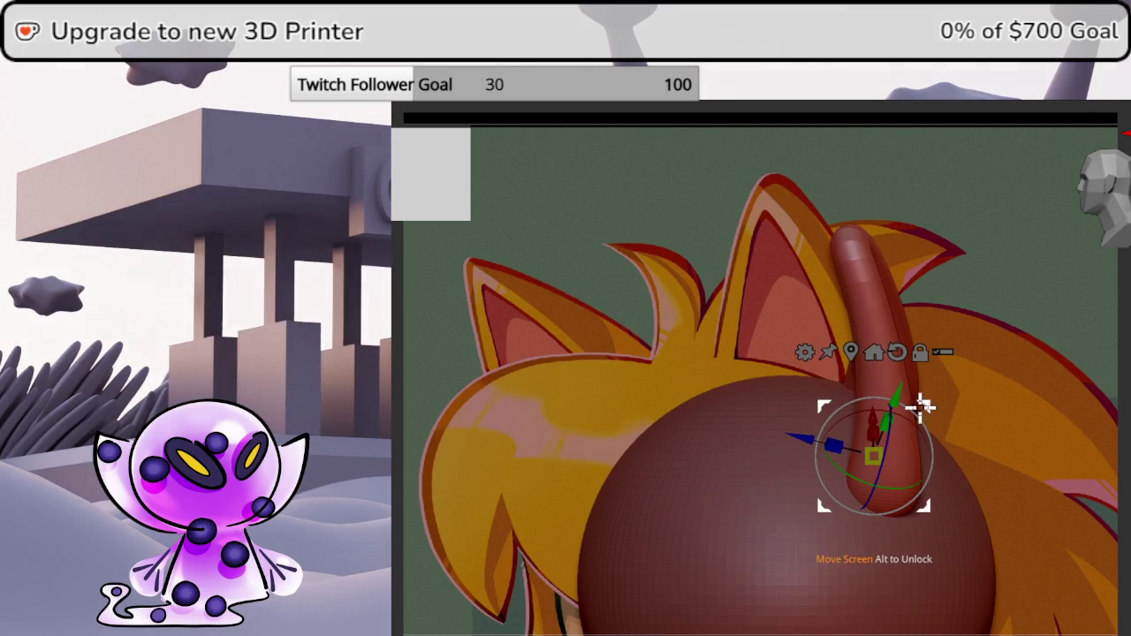
{"action": "left_click_drag", "start_coordinate": [922, 407], "coordinate": [878, 400]}
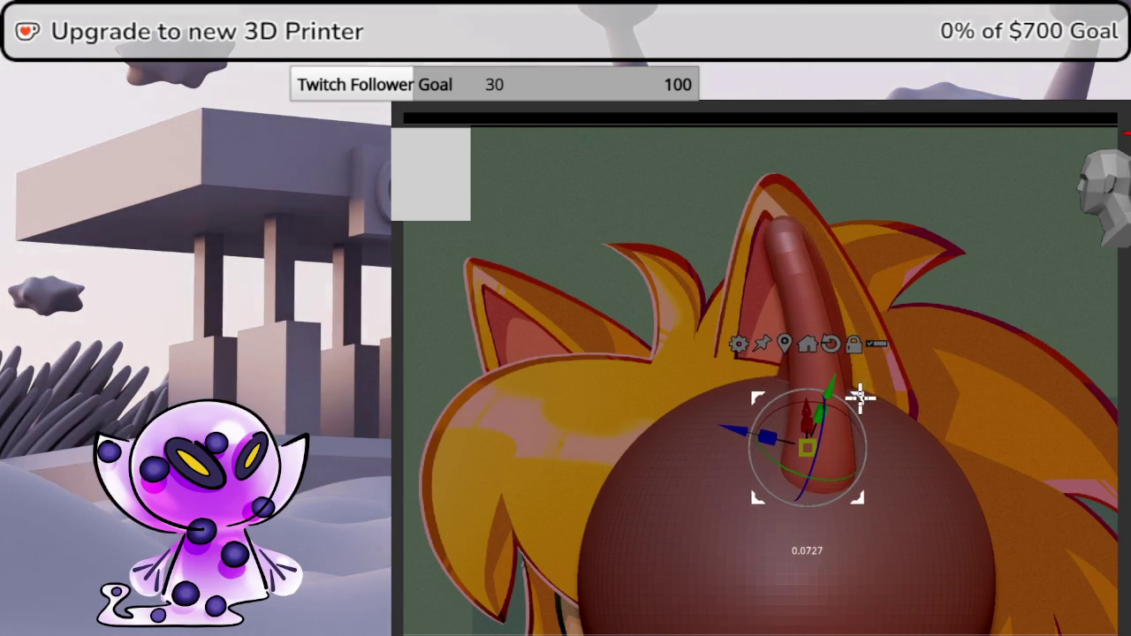
Shift the tube right and down from the side, then realign it with the reference ear.
{"action": "left_click_drag", "start_coordinate": [833, 478], "coordinate": [1118, 201]}
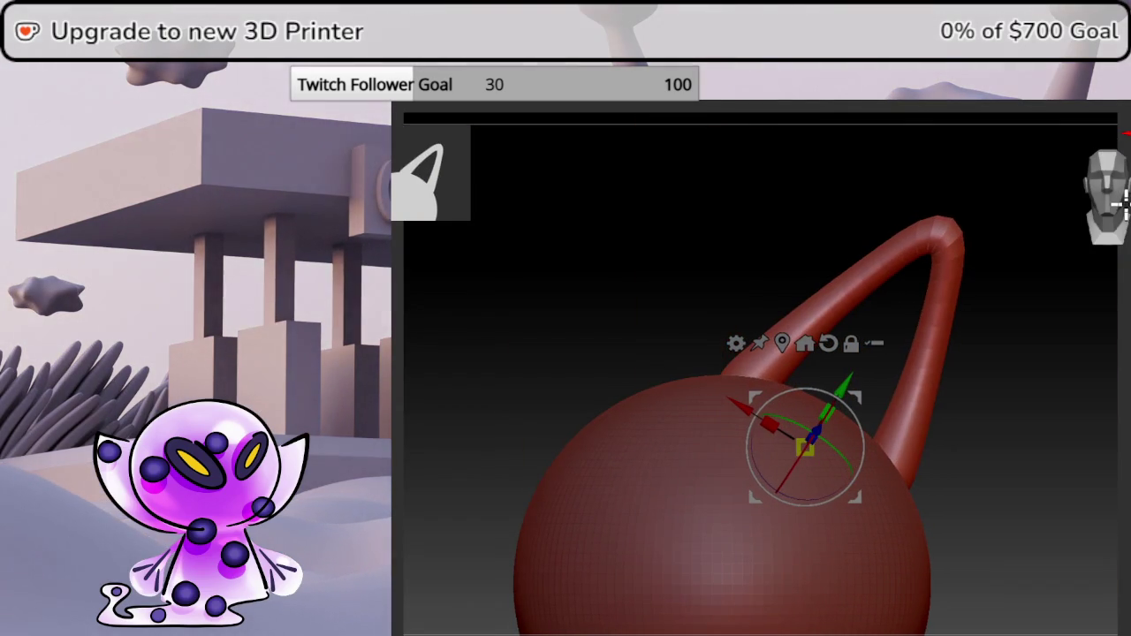
{"action": "mouse_move", "coordinate": [862, 392]}
{"action": "left_mouse_down"}
{"action": "mouse_move", "coordinate": [906, 412]}
{"action": "mouse_move", "coordinate": [885, 440]}
{"action": "left_mouse_up"}
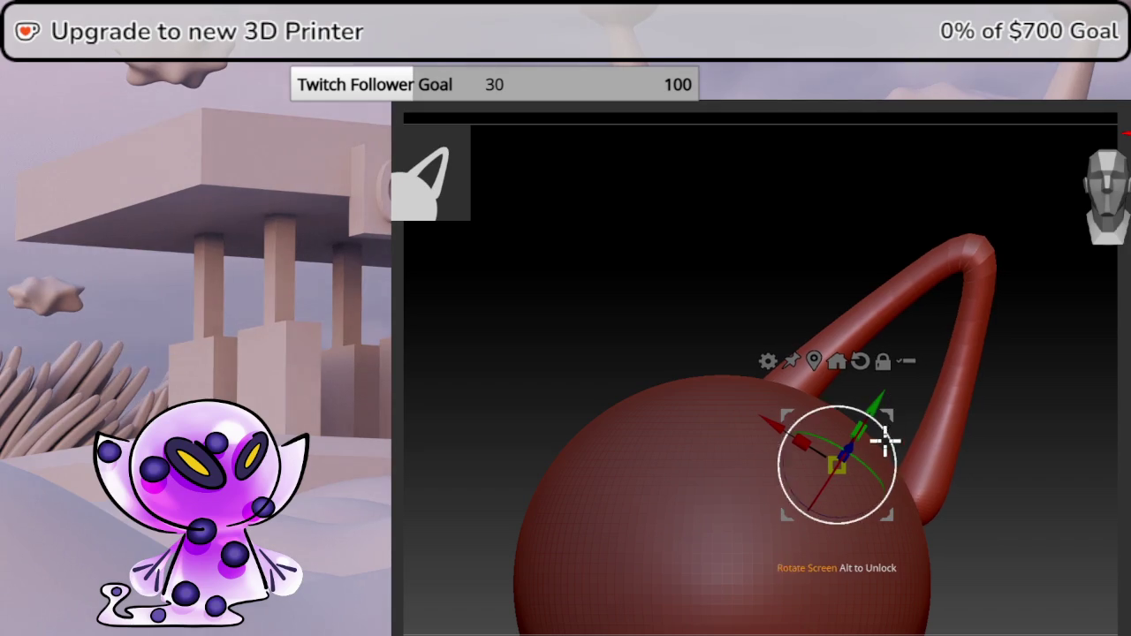
{"action": "left_click_drag", "start_coordinate": [827, 522], "coordinate": [848, 503]}
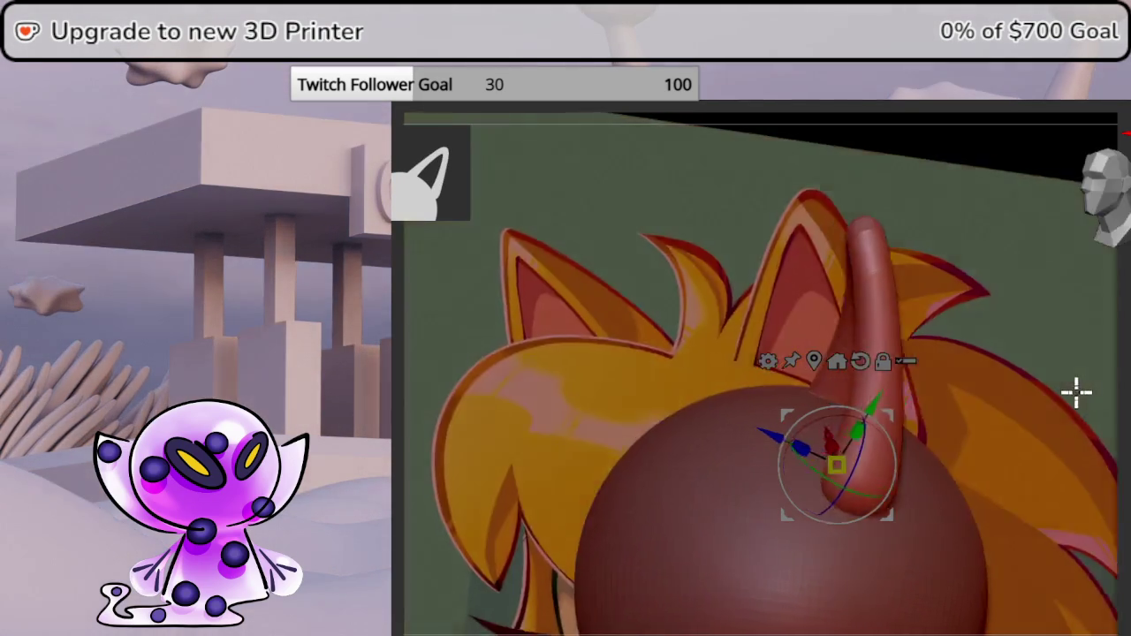
{"action": "mouse_move", "coordinate": [1076, 392]}
{"action": "left_mouse_down"}
{"action": "mouse_move", "coordinate": [1046, 397]}
{"action": "mouse_move", "coordinate": [1070, 410]}
{"action": "left_mouse_up"}
{"action": "left_click", "coordinate": [1120, 214]}
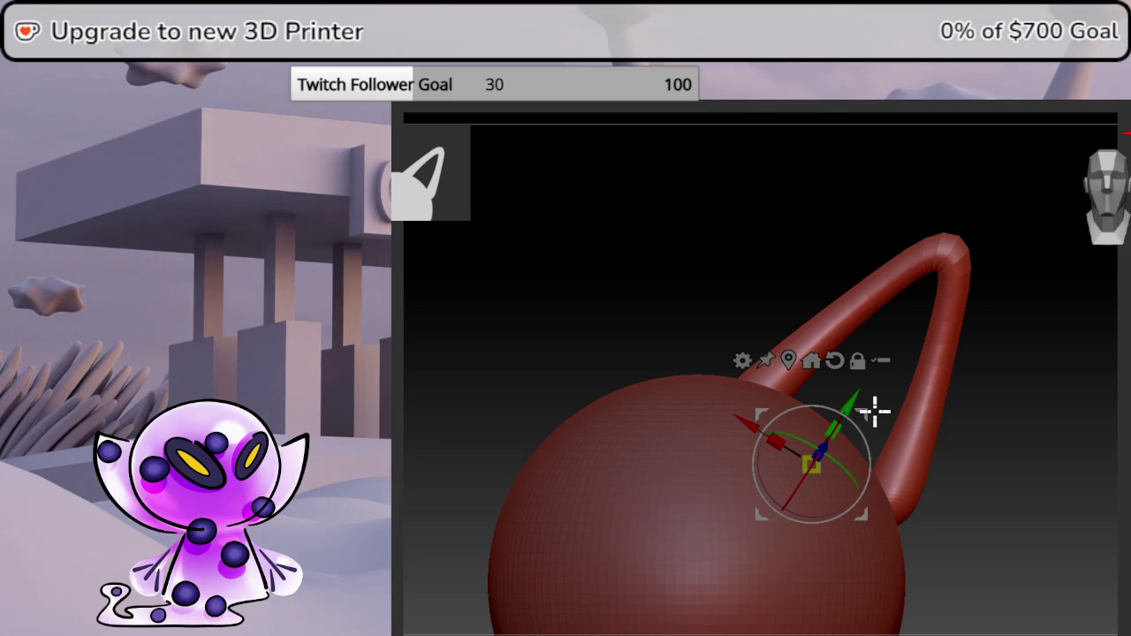
{"action": "mouse_move", "coordinate": [808, 462]}
{"action": "left_mouse_down"}
{"action": "mouse_move", "coordinate": [786, 384]}
{"action": "mouse_move", "coordinate": [810, 336]}
{"action": "mouse_move", "coordinate": [765, 415]}
{"action": "left_mouse_up"}
{"action": "mouse_move", "coordinate": [1096, 388]}
{"action": "left_mouse_down"}
{"action": "mouse_move", "coordinate": [1114, 371]}
{"action": "mouse_move", "coordinate": [1068, 384]}
{"action": "mouse_move", "coordinate": [1098, 434]}
{"action": "mouse_move", "coordinate": [1106, 406]}
{"action": "mouse_move", "coordinate": [1127, 402]}
{"action": "mouse_move", "coordinate": [1129, 364]}
{"action": "left_mouse_up"}
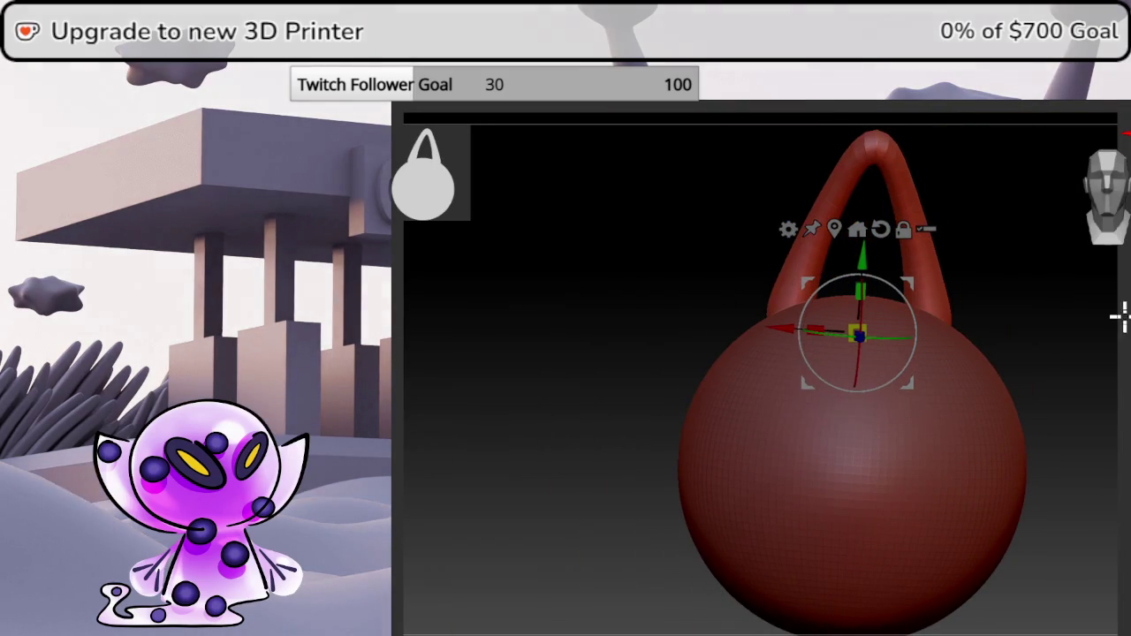
{"action": "mouse_move", "coordinate": [1108, 227]}
{"action": "left_mouse_down"}
{"action": "mouse_move", "coordinate": [1075, 311]}
{"action": "mouse_move", "coordinate": [1115, 196]}
{"action": "left_mouse_up"}
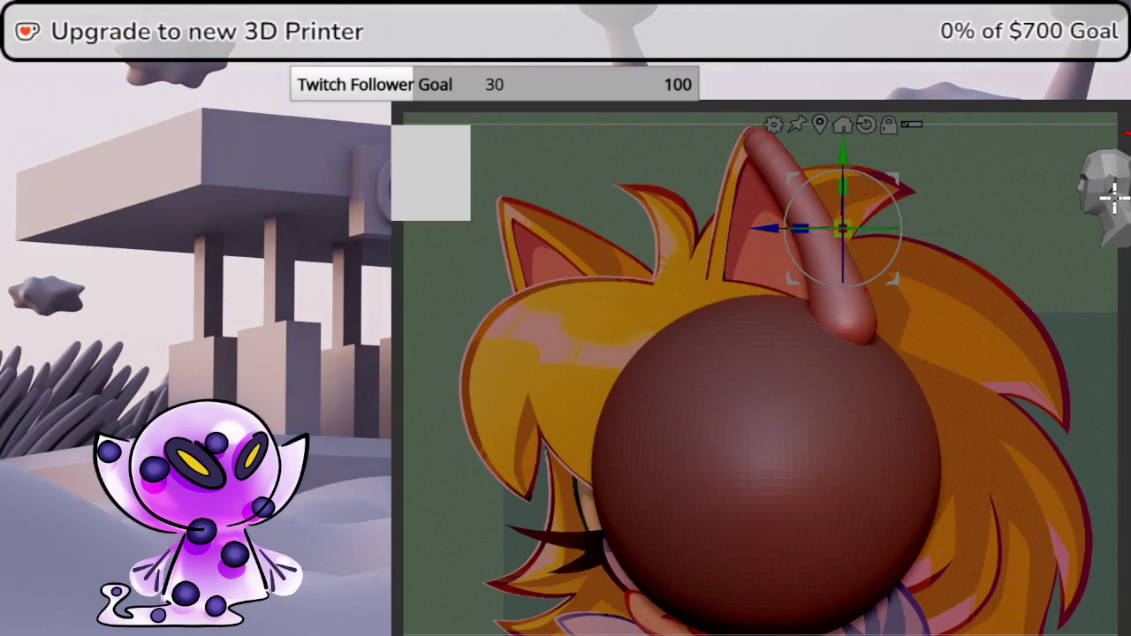
{"action": "left_click_drag", "start_coordinate": [1061, 371], "coordinate": [921, 475]}
Duplicate the head sphere, moving the copy up-right and shrinking it beside the tube.
{"action": "left_click", "coordinate": [676, 531]}
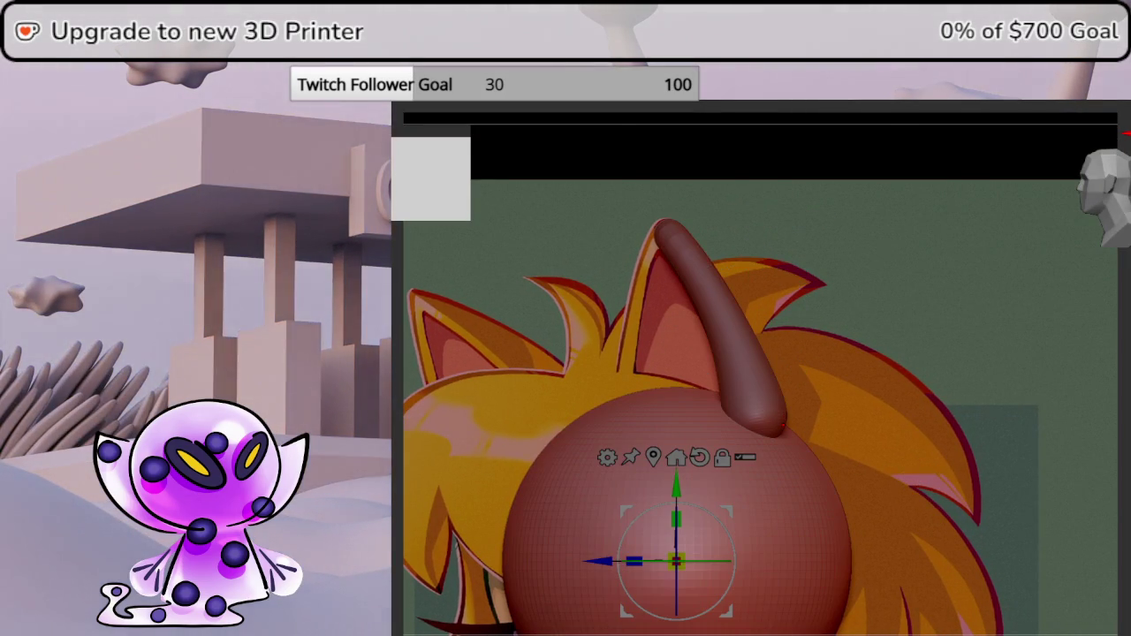
{"action": "left_click_drag", "start_coordinate": [723, 509], "coordinate": [856, 291], "text": "ctrl"}
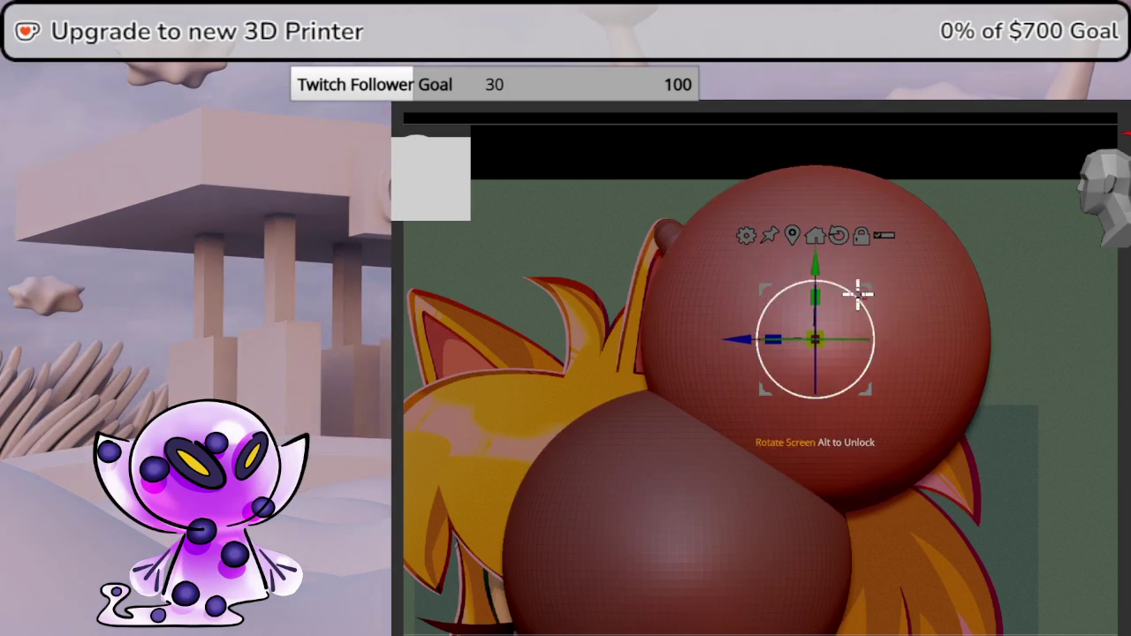
{"action": "left_click_drag", "start_coordinate": [813, 336], "coordinate": [762, 430]}
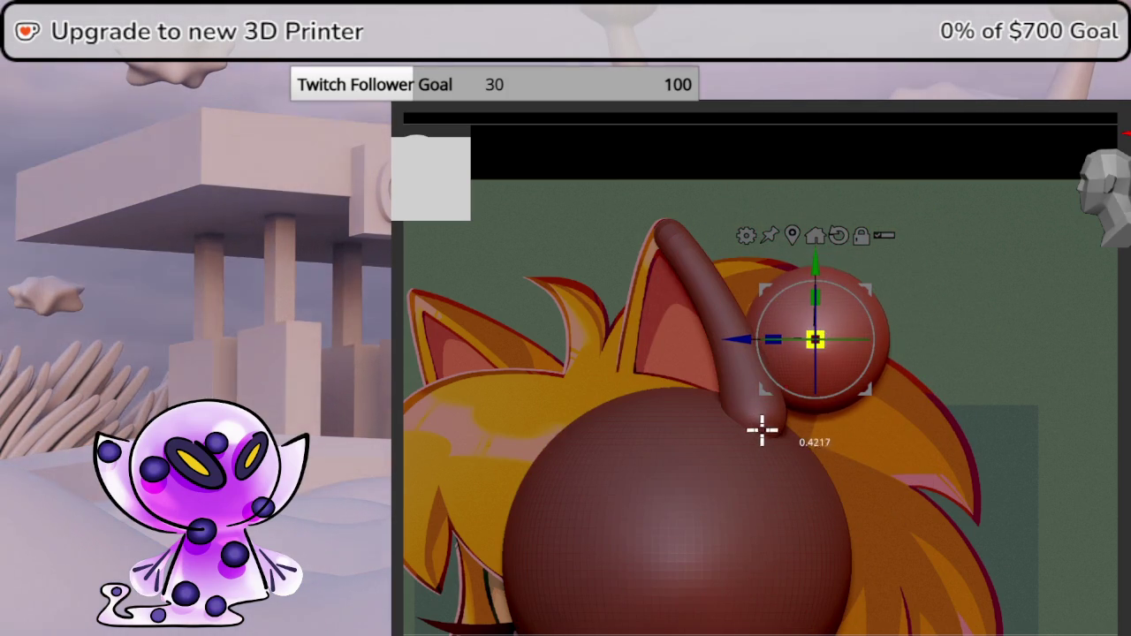
Bend the sphere copy with Bend Curve into an elongated lobe inside the tube outline.
{"action": "left_click", "coordinate": [746, 235]}
{"action": "left_click", "coordinate": [866, 270]}
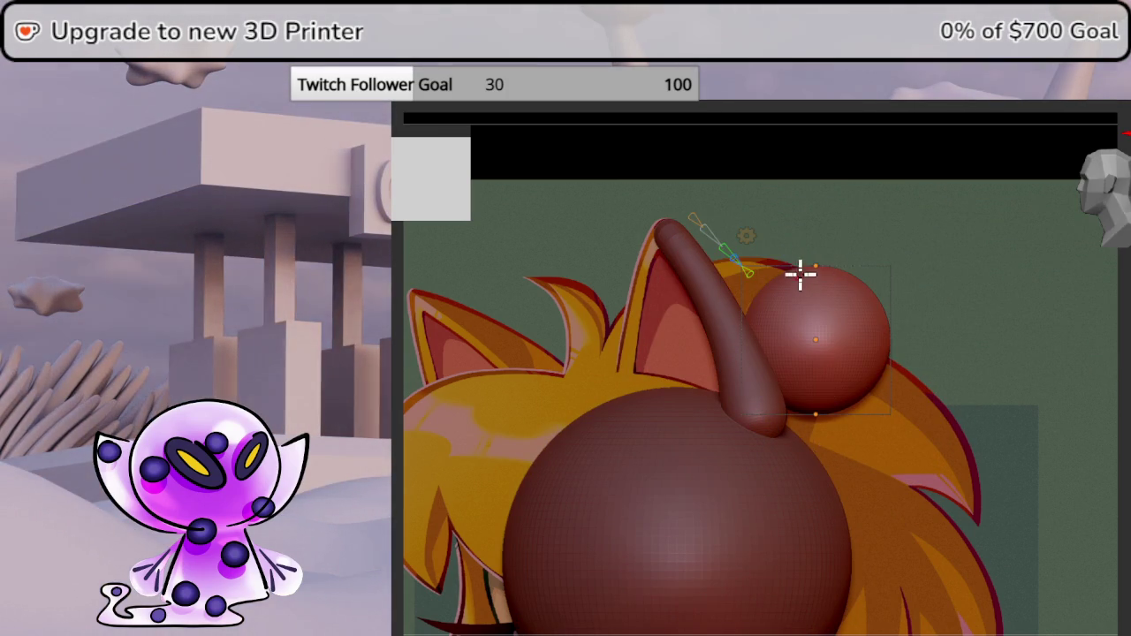
{"action": "left_click_drag", "start_coordinate": [816, 262], "coordinate": [688, 223]}
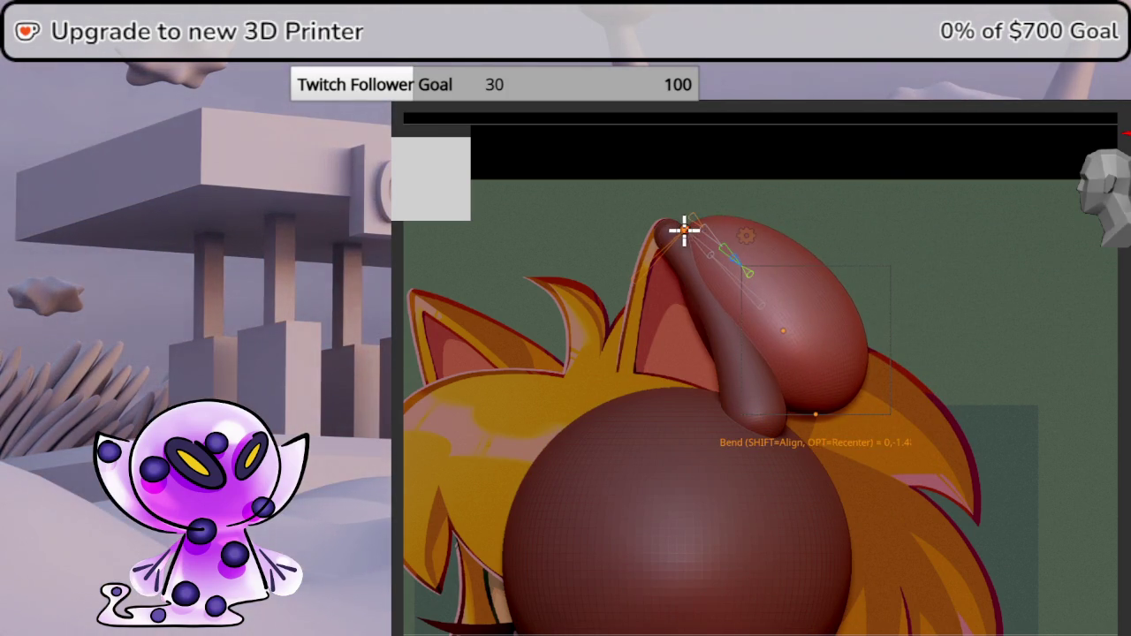
{"action": "mouse_move", "coordinate": [801, 365]}
{"action": "left_mouse_down"}
{"action": "mouse_move", "coordinate": [821, 430]}
{"action": "mouse_move", "coordinate": [813, 468]}
{"action": "left_mouse_up"}
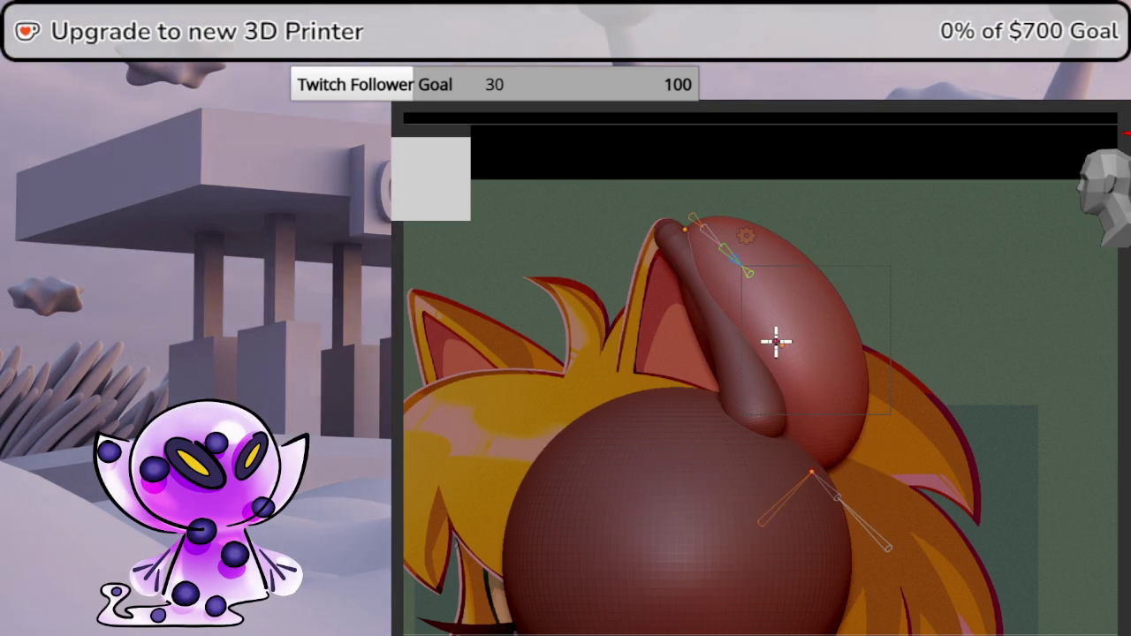
{"action": "mouse_move", "coordinate": [778, 343]}
{"action": "left_mouse_down"}
{"action": "mouse_move", "coordinate": [808, 374]}
{"action": "mouse_move", "coordinate": [849, 371]}
{"action": "left_mouse_up"}
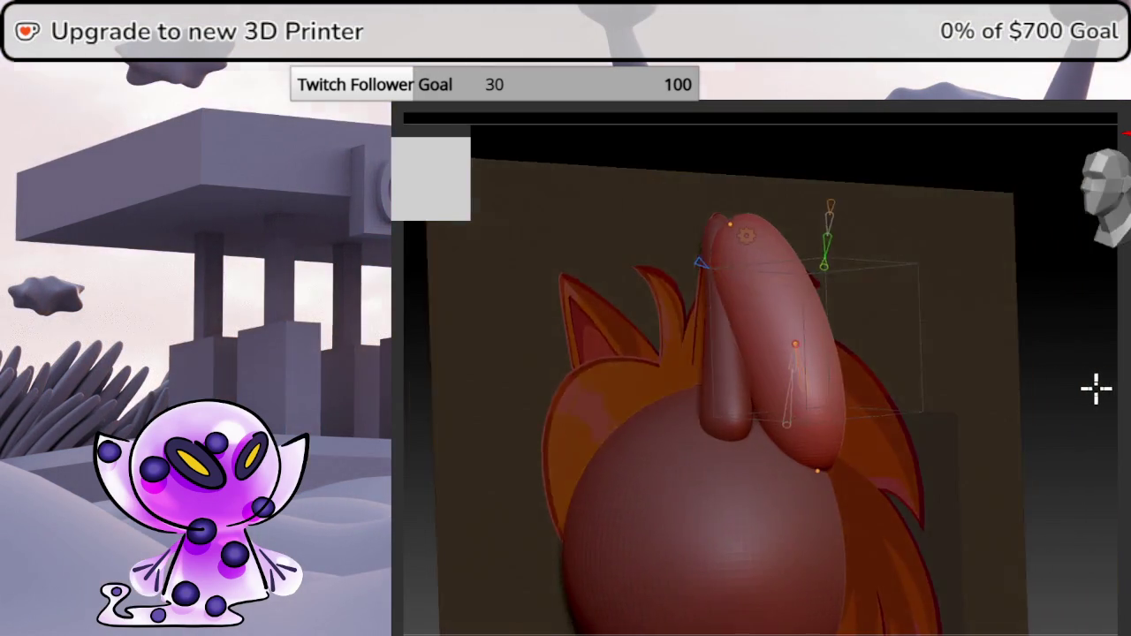
{"action": "left_click_drag", "start_coordinate": [1096, 386], "coordinate": [1078, 384], "text": "shift"}
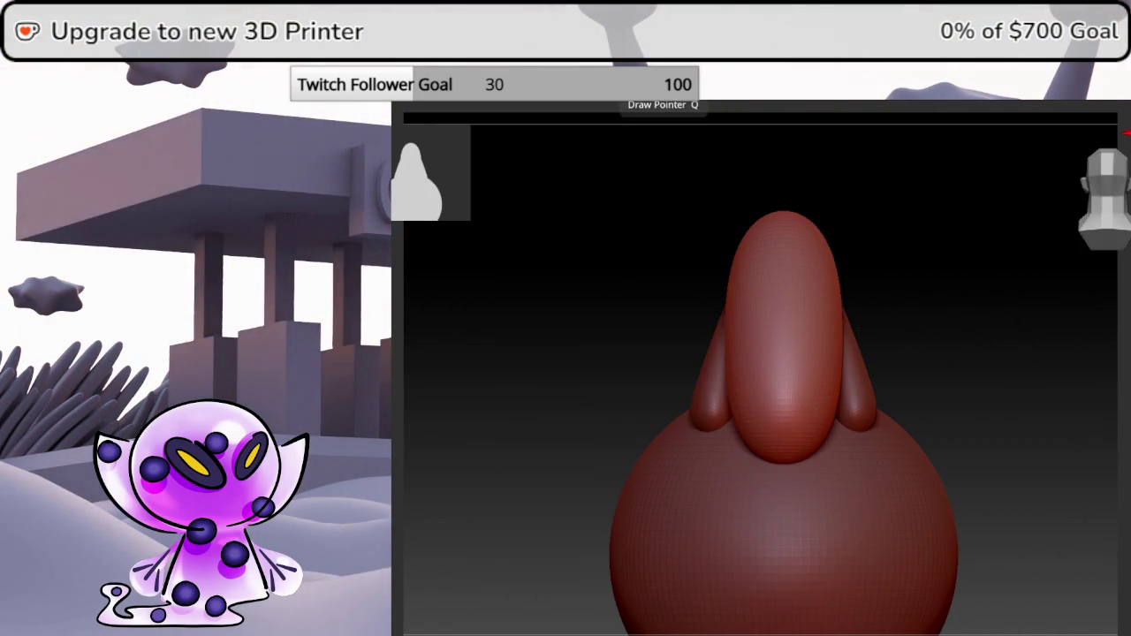
Sculpt the lobe symmetrically into a tapered ear shape, checking it against the reference.
{"action": "key", "text": "space"}
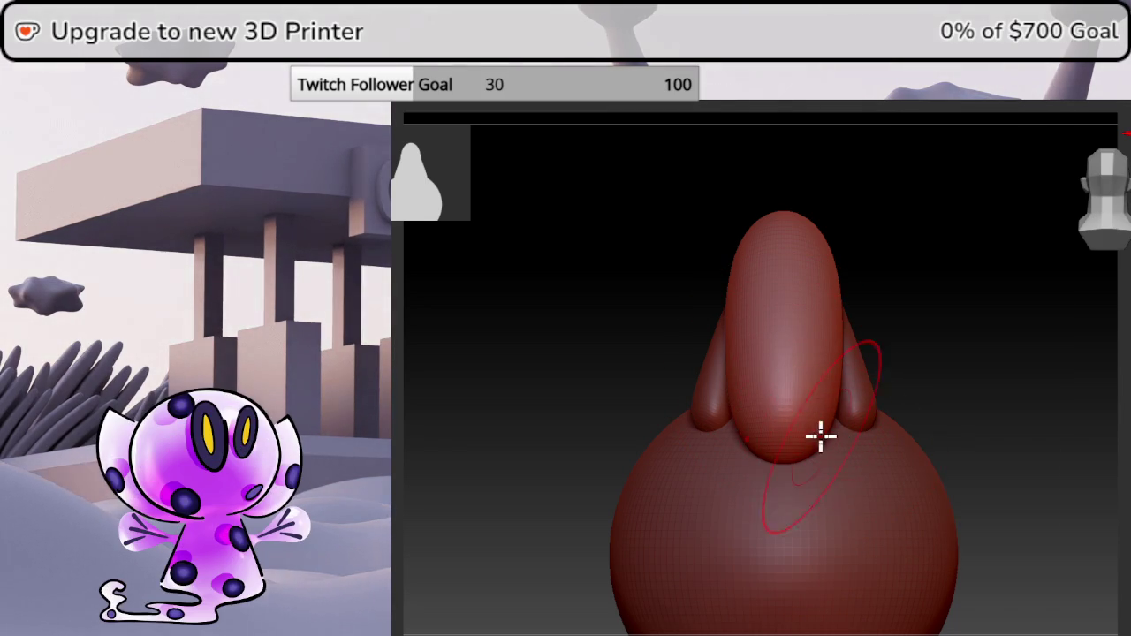
{"action": "left_click_drag", "start_coordinate": [822, 445], "coordinate": [850, 431]}
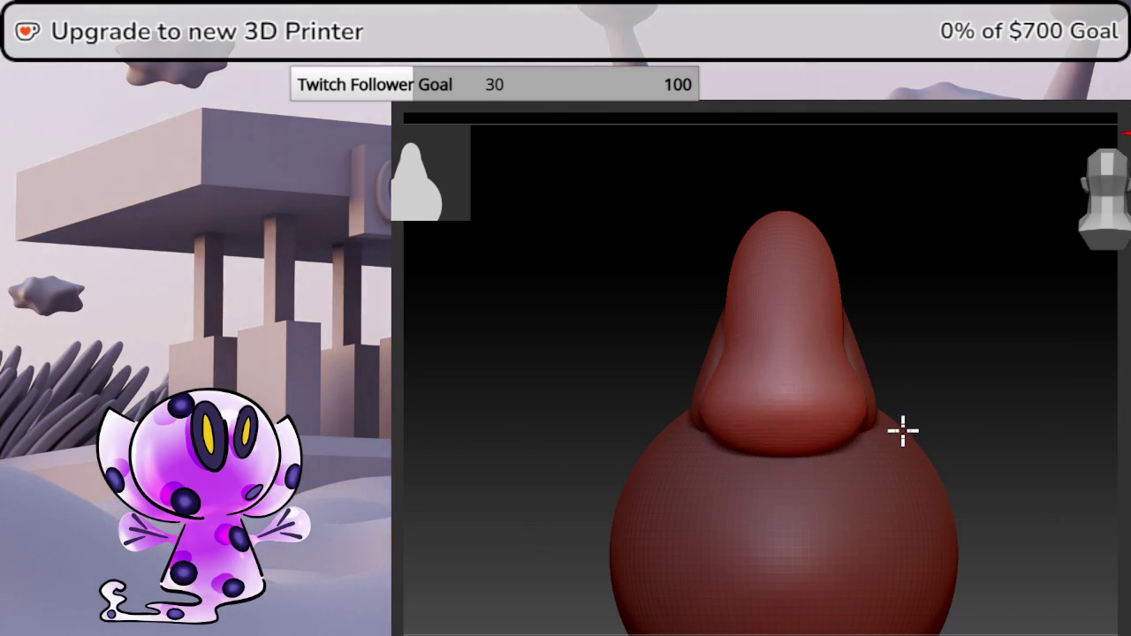
{"action": "left_click_drag", "start_coordinate": [836, 362], "coordinate": [859, 356]}
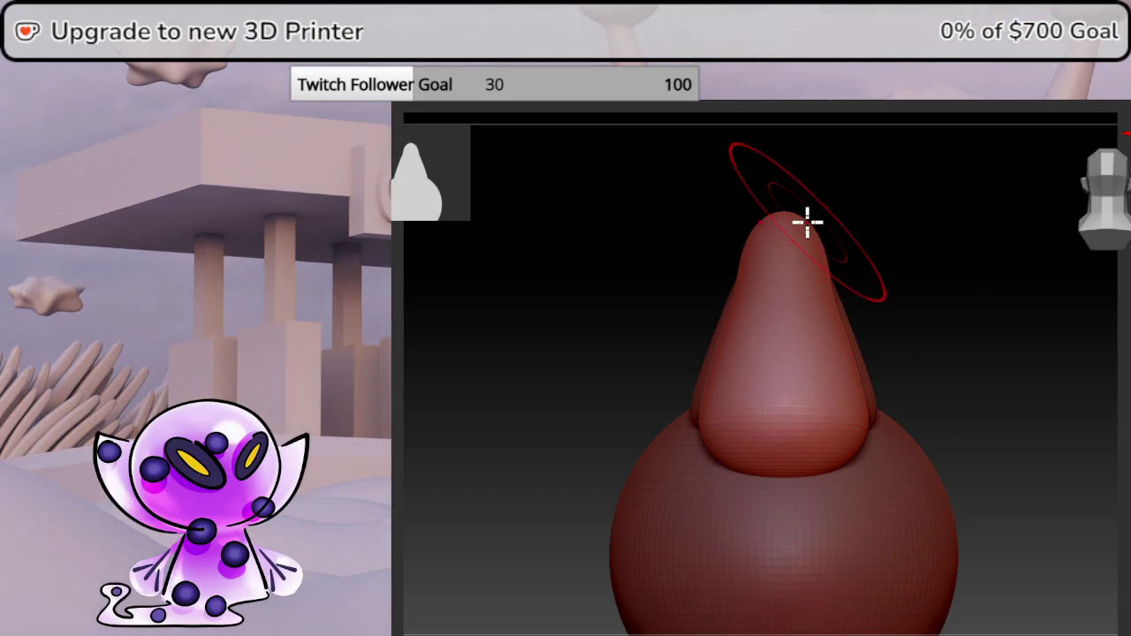
{"action": "left_click_drag", "start_coordinate": [806, 222], "coordinate": [1076, 273]}
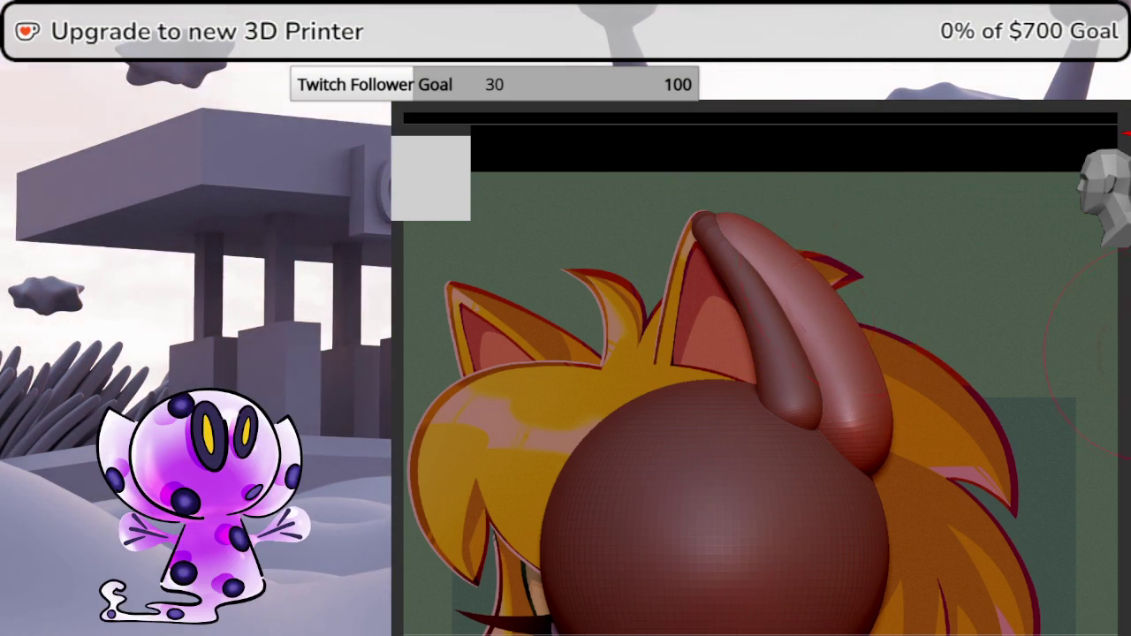
{"action": "right_click_drag", "start_coordinate": [831, 305], "coordinate": [787, 301]}
{"action": "right_click_drag", "start_coordinate": [1091, 354], "coordinate": [1112, 354]}
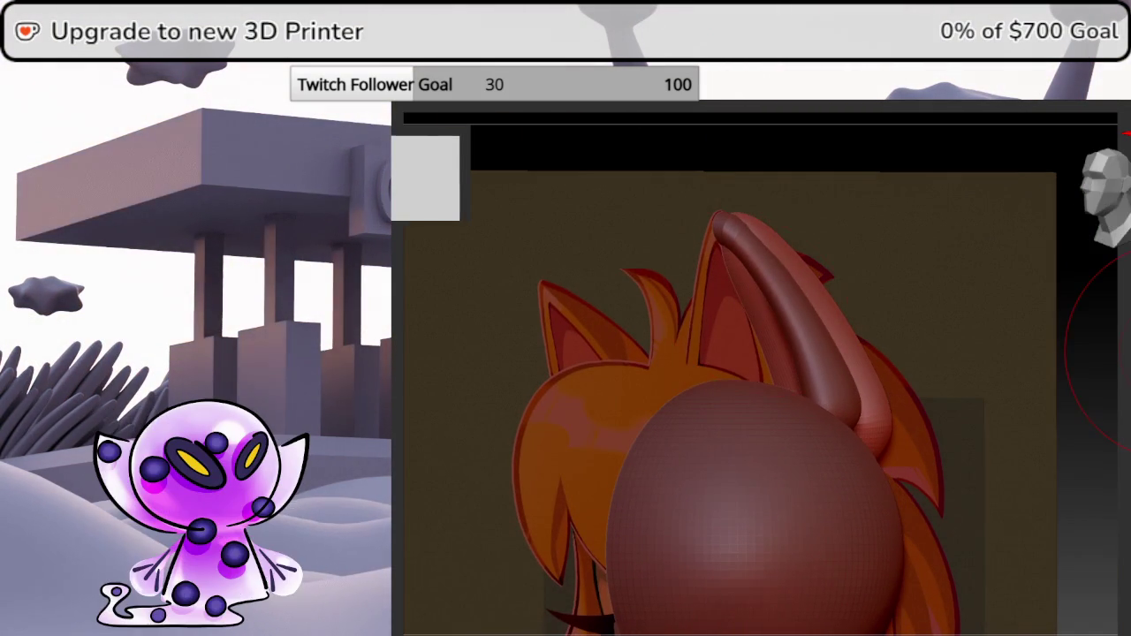
Make the brush much smaller and solo the ear subtool.
{"action": "right_click", "coordinate": [743, 291]}
{"action": "left_click_drag", "start_coordinate": [742, 290], "coordinate": [738, 283]}
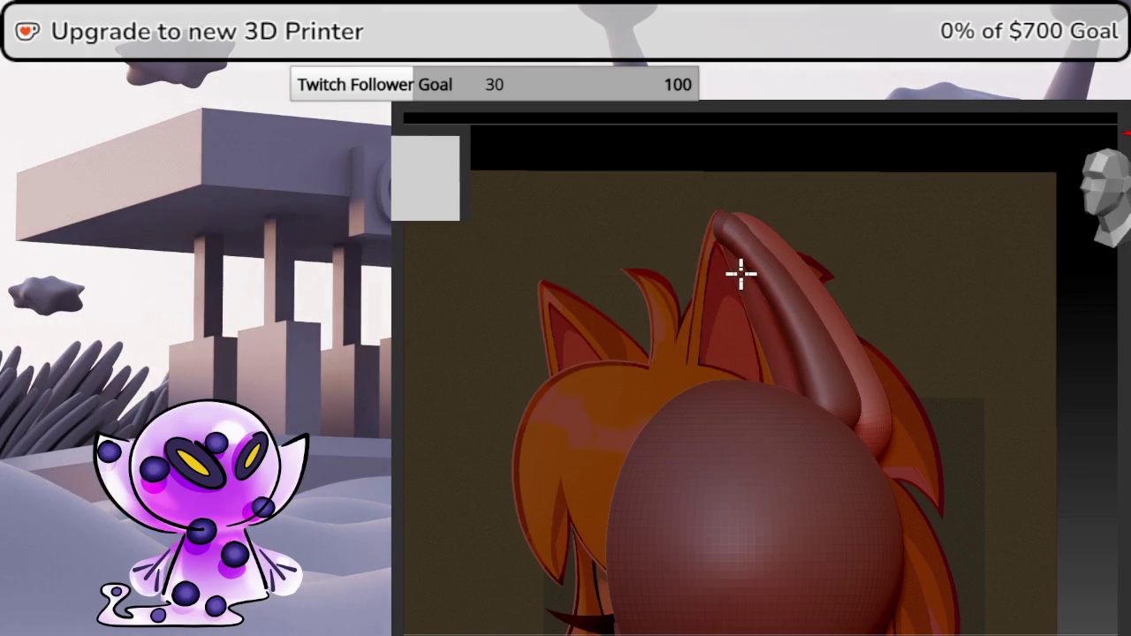
{"action": "left_click", "coordinate": [776, 350], "text": "ctrl+shift"}
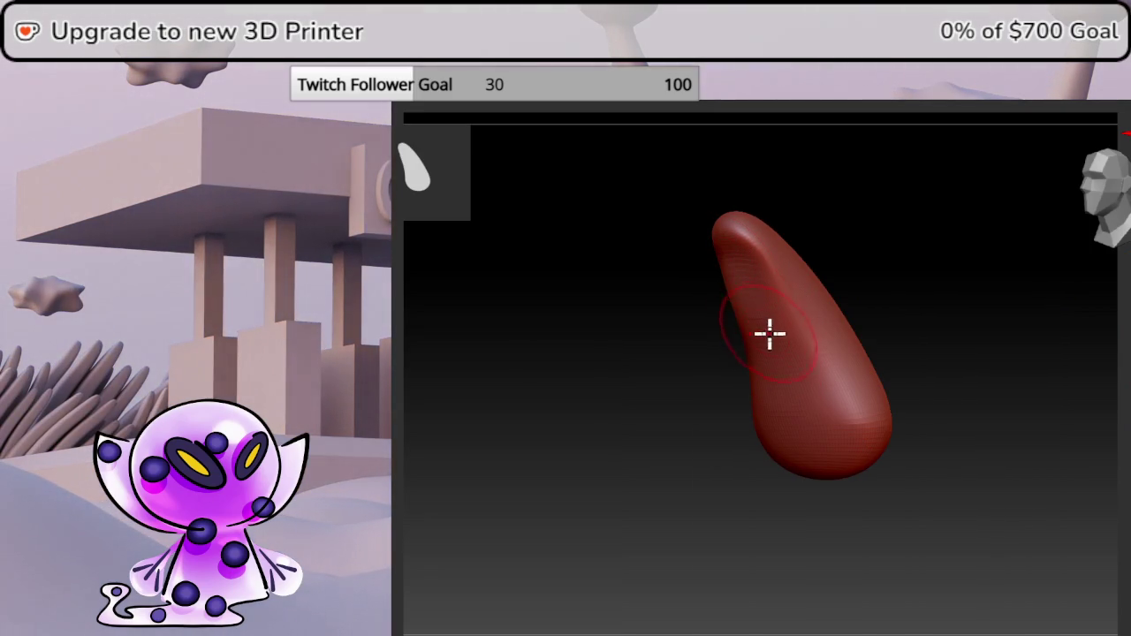
Unhide the head and fill the crease where the ear's base meets the sphere.
{"action": "left_click", "coordinate": [816, 409], "text": "ctrl+shift"}
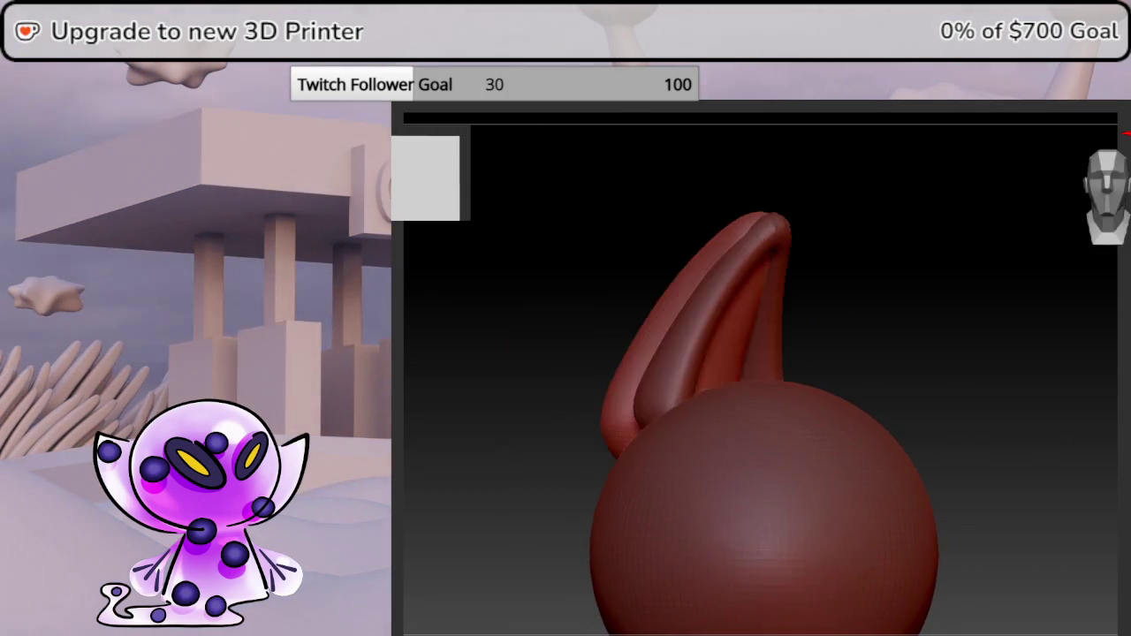
{"action": "left_click_drag", "start_coordinate": [1016, 371], "coordinate": [902, 372]}
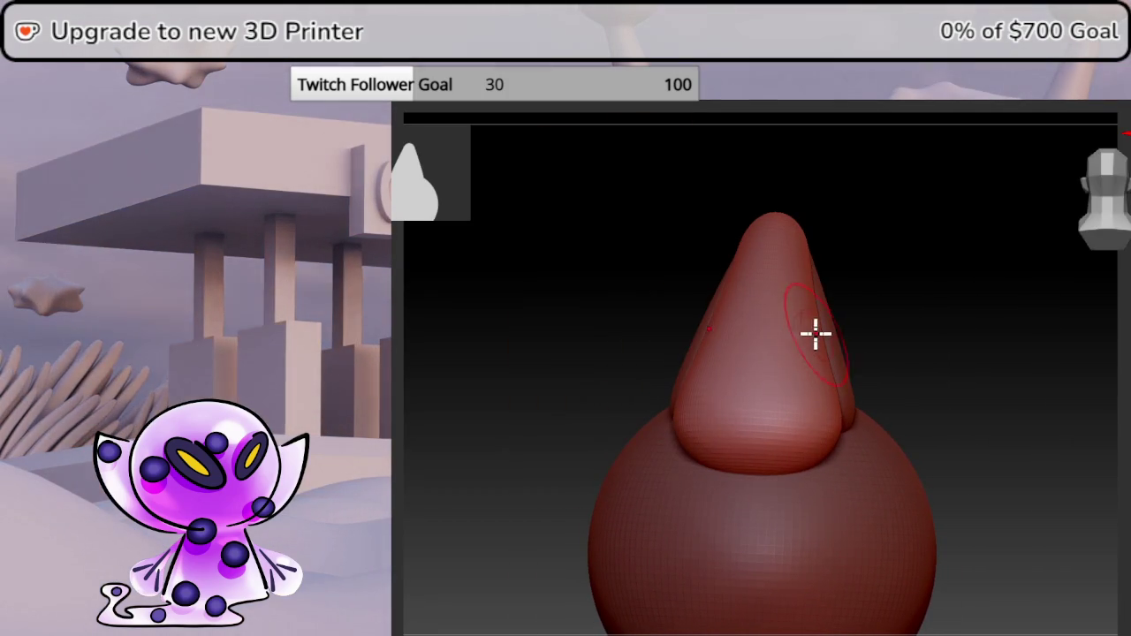
{"action": "key", "text": "space"}
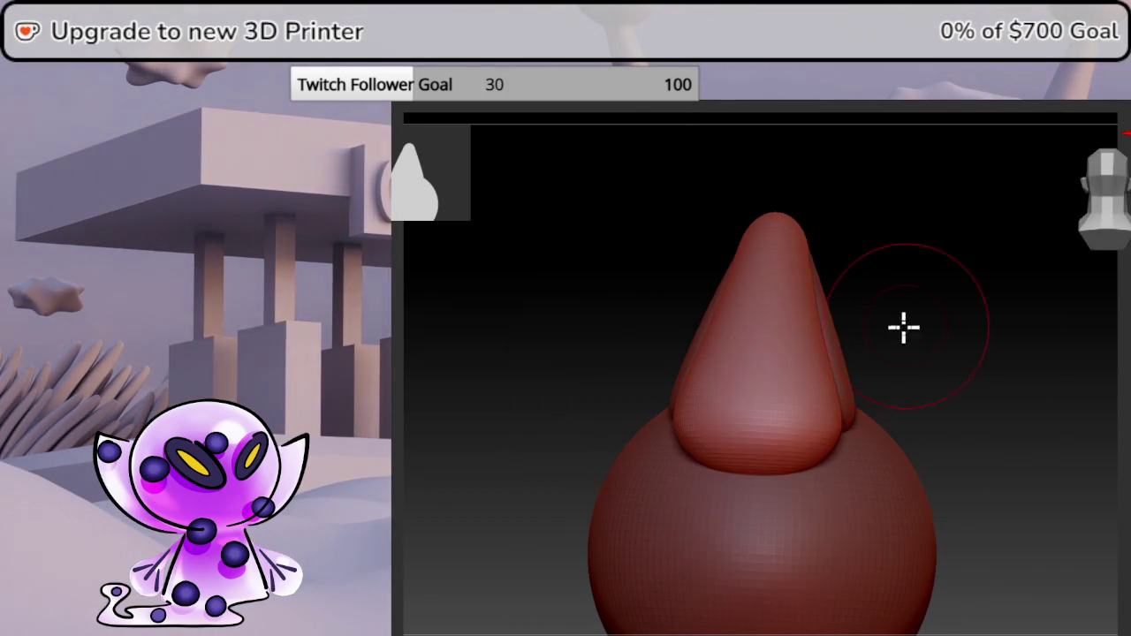
{"action": "left_click_drag", "start_coordinate": [903, 328], "coordinate": [858, 368]}
{"action": "mouse_move", "coordinate": [775, 379]}
{"action": "left_mouse_down"}
{"action": "mouse_move", "coordinate": [926, 320]}
{"action": "mouse_move", "coordinate": [813, 363]}
{"action": "mouse_move", "coordinate": [861, 283]}
{"action": "mouse_move", "coordinate": [991, 285]}
{"action": "left_mouse_up"}
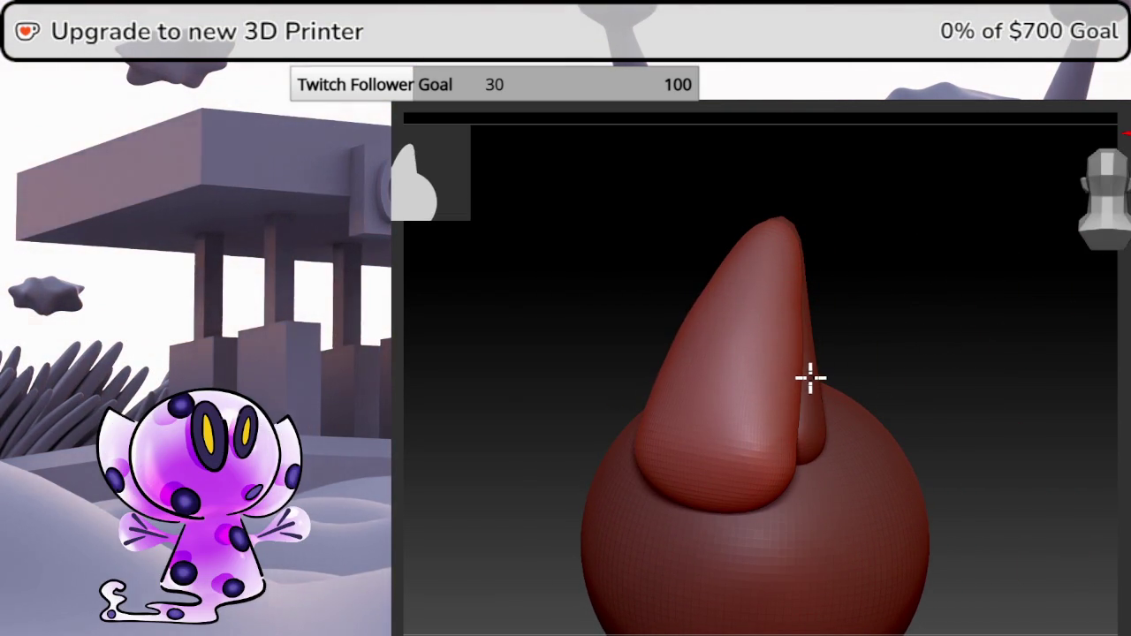
{"action": "mouse_move", "coordinate": [818, 374]}
{"action": "left_mouse_down"}
{"action": "mouse_move", "coordinate": [846, 306]}
{"action": "mouse_move", "coordinate": [829, 342]}
{"action": "left_mouse_up"}
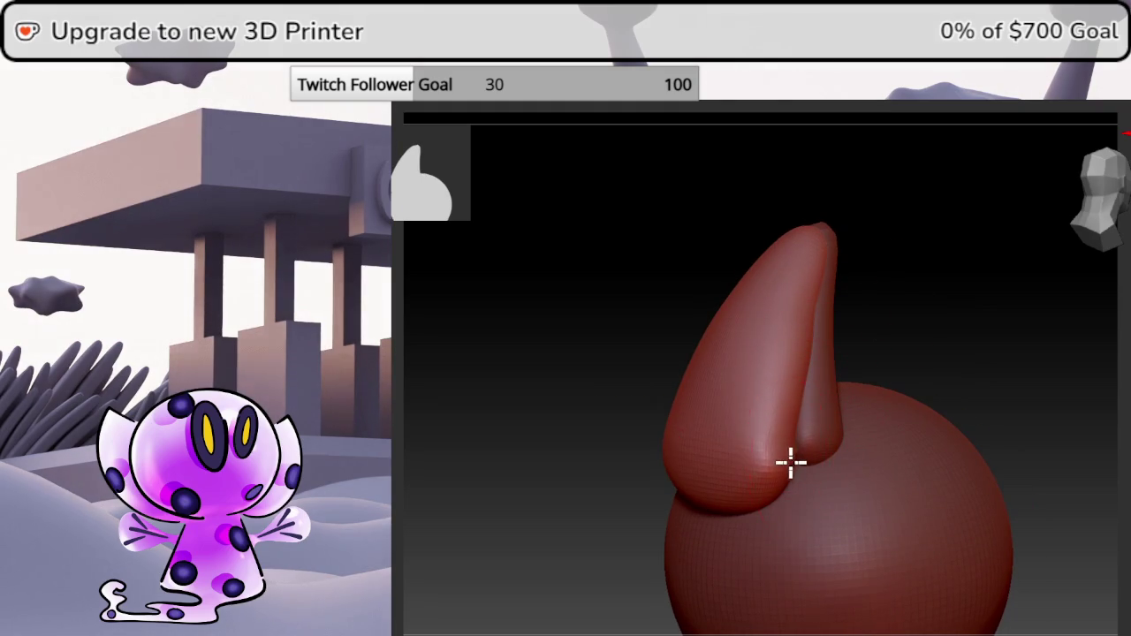
{"action": "left_click_drag", "start_coordinate": [791, 462], "coordinate": [822, 453]}
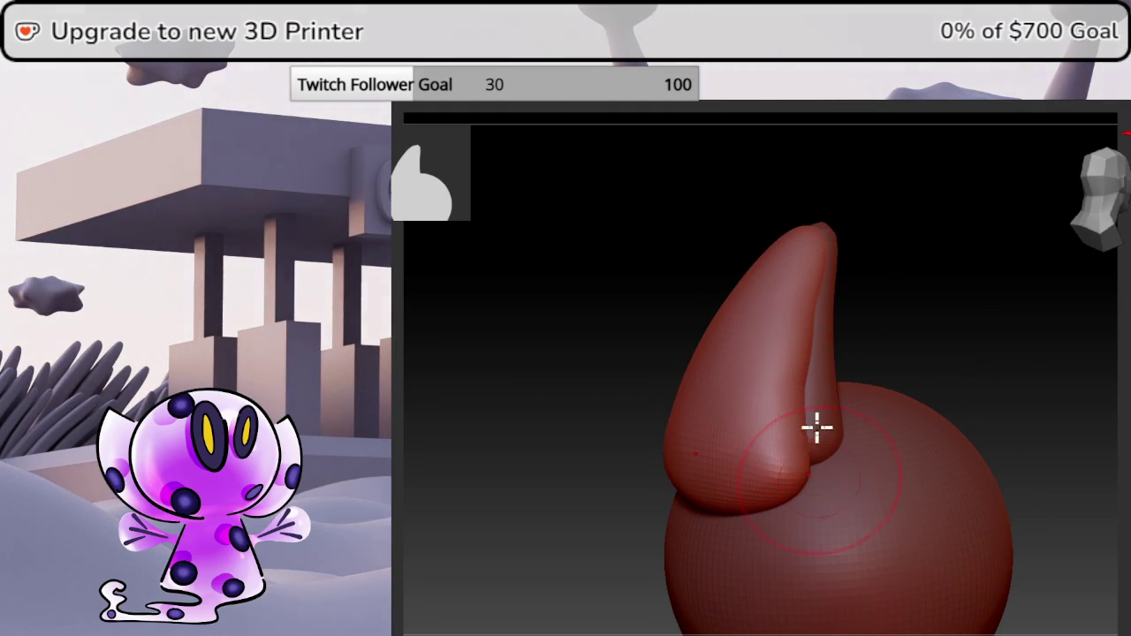
Orbit around the ear to inspect its base and curve.
{"action": "mouse_move", "coordinate": [820, 396]}
{"action": "left_mouse_down"}
{"action": "mouse_move", "coordinate": [866, 328]}
{"action": "mouse_move", "coordinate": [809, 408]}
{"action": "left_mouse_up"}
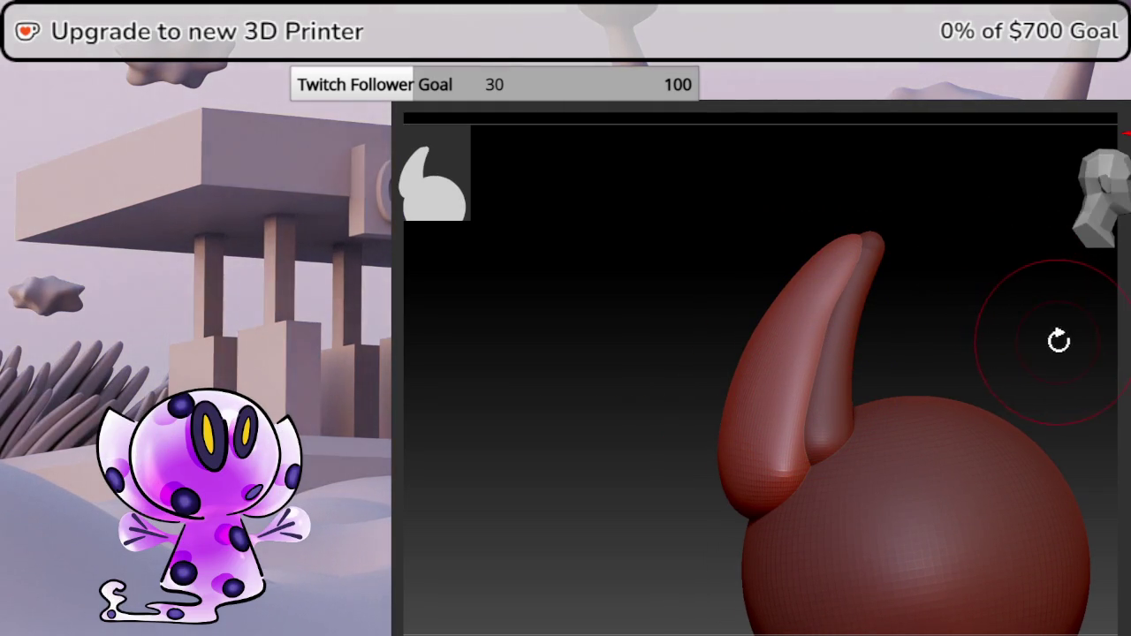
{"action": "left_click_drag", "start_coordinate": [1115, 349], "coordinate": [1106, 356]}
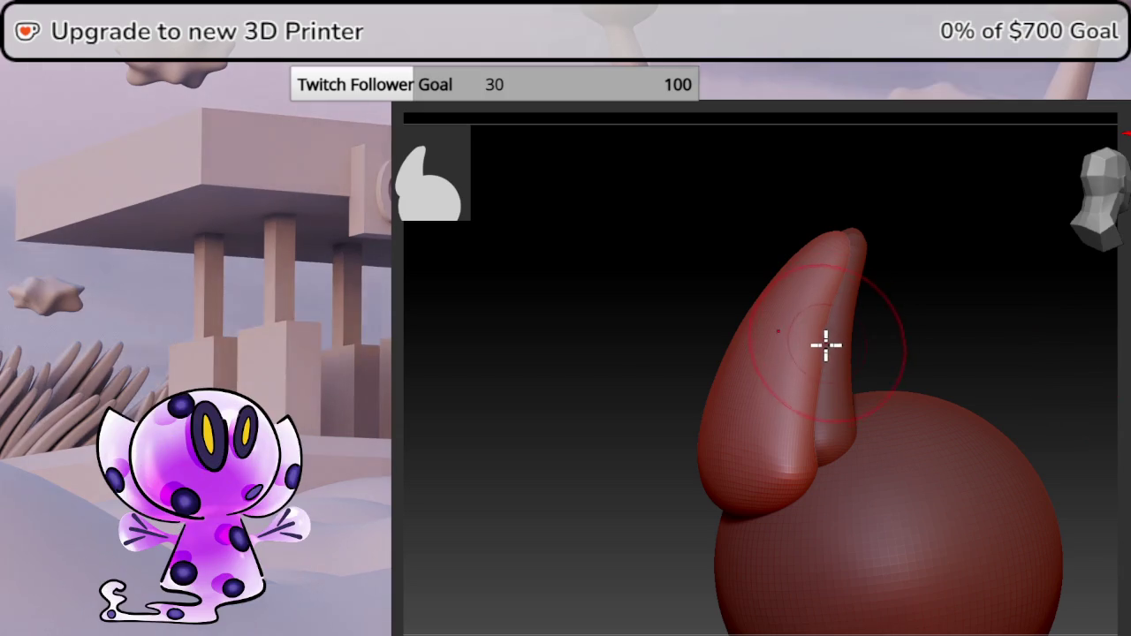
{"action": "mouse_move", "coordinate": [893, 266]}
{"action": "left_mouse_down"}
{"action": "mouse_move", "coordinate": [929, 250]}
{"action": "mouse_move", "coordinate": [879, 318]}
{"action": "mouse_move", "coordinate": [851, 306]}
{"action": "left_mouse_up"}
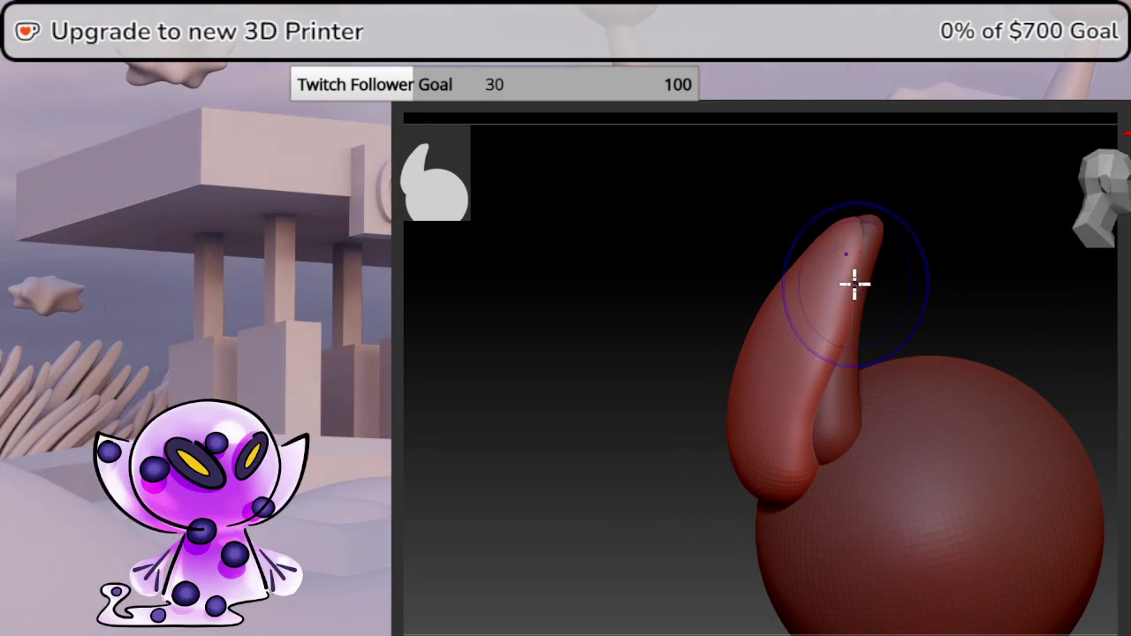
{"action": "mouse_move", "coordinate": [864, 220]}
{"action": "right_mouse_down"}
{"action": "mouse_move", "coordinate": [940, 224]}
{"action": "mouse_move", "coordinate": [1106, 189]}
{"action": "right_mouse_up"}
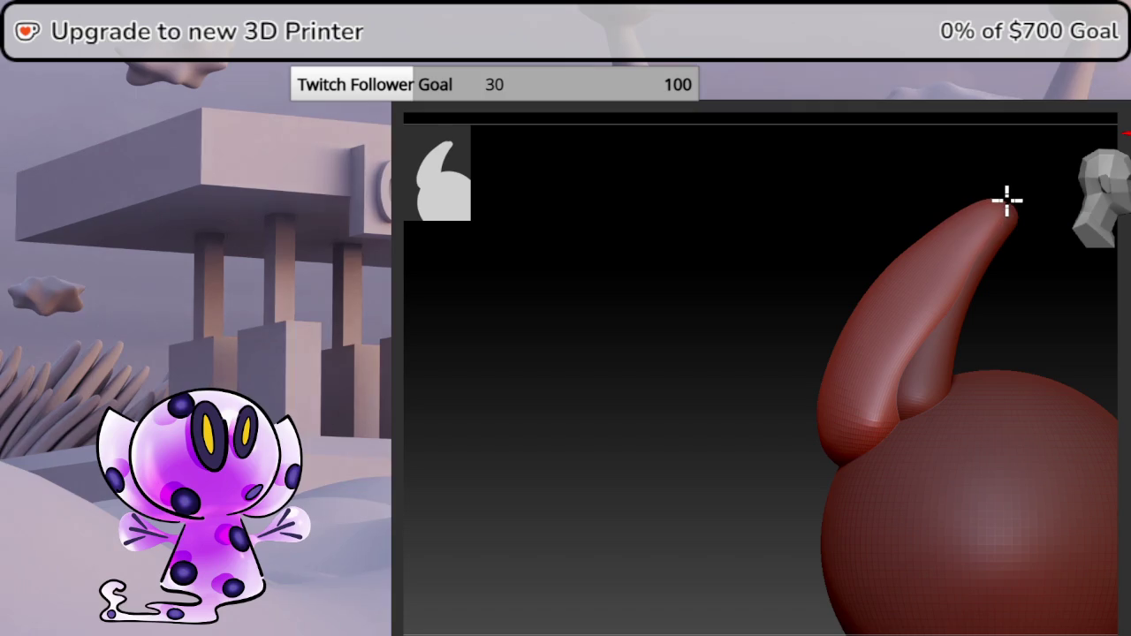
{"action": "right_click_drag", "start_coordinate": [1010, 201], "coordinate": [1011, 345]}
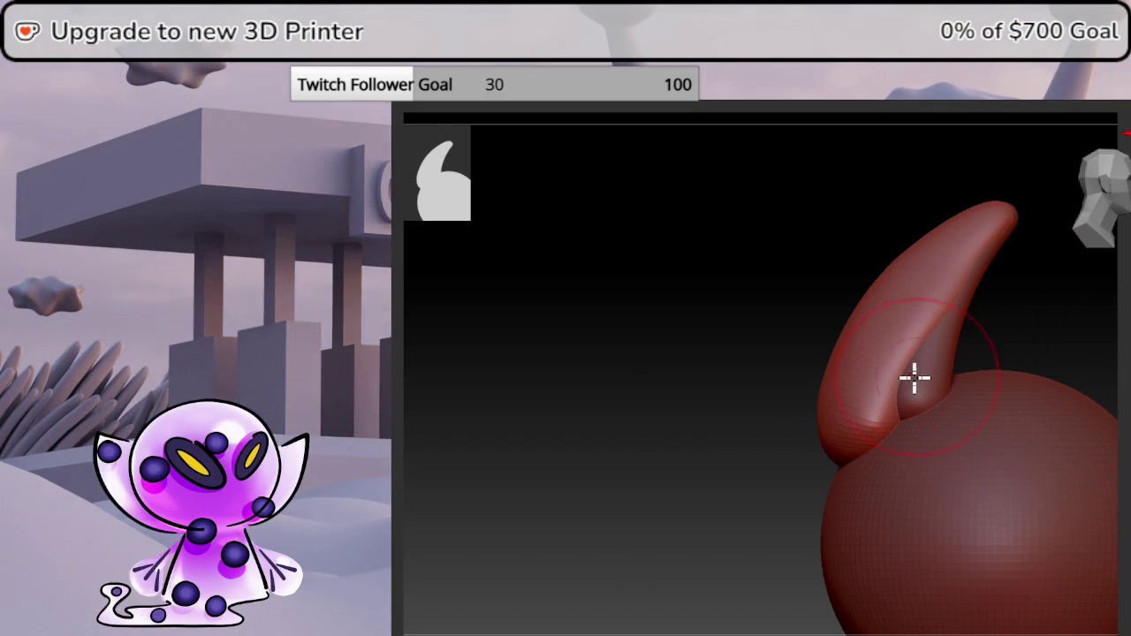
{"action": "scroll", "coordinate": [872, 421], "scroll_direction": "up", "scroll_amount": 2}
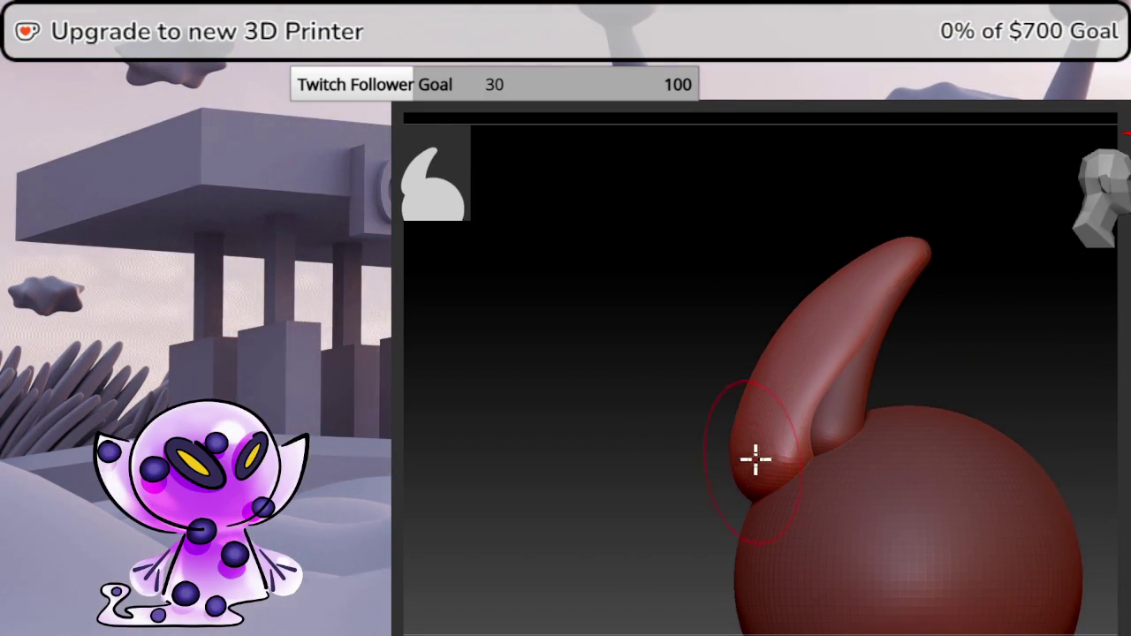
{"action": "scroll", "coordinate": [752, 457], "scroll_direction": "up", "scroll_amount": 3}
{"action": "right_click_drag", "start_coordinate": [1013, 338], "coordinate": [1064, 338]}
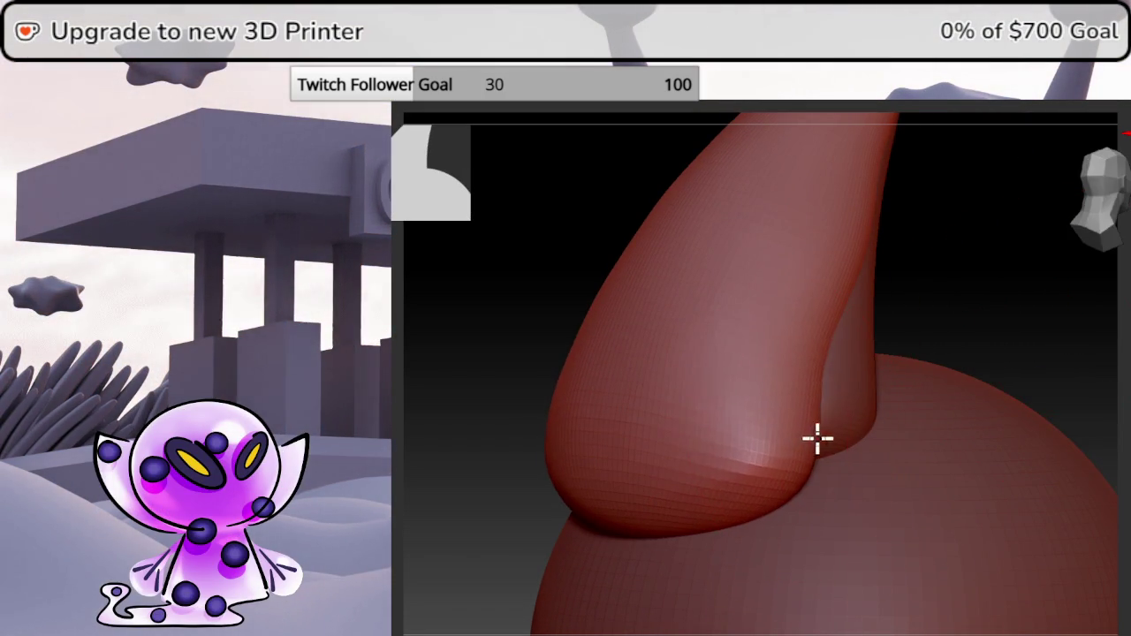
Enlarge the brush slightly and smooth the ear where it joins the head.
{"action": "mouse_move", "coordinate": [917, 447]}
{"action": "right_mouse_down"}
{"action": "mouse_move", "coordinate": [967, 310]}
{"action": "mouse_move", "coordinate": [942, 310]}
{"action": "mouse_move", "coordinate": [926, 327]}
{"action": "right_mouse_up"}
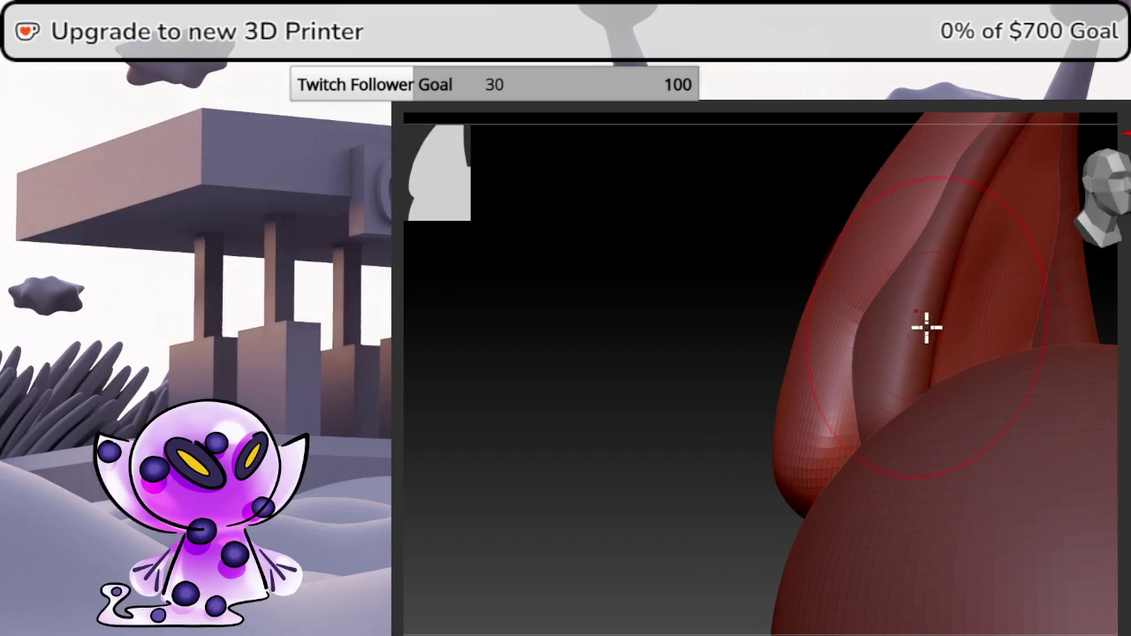
{"action": "mouse_move", "coordinate": [995, 336]}
{"action": "right_mouse_down"}
{"action": "mouse_move", "coordinate": [687, 394]}
{"action": "mouse_move", "coordinate": [715, 409]}
{"action": "right_mouse_up"}
{"action": "right_click", "coordinate": [840, 317]}
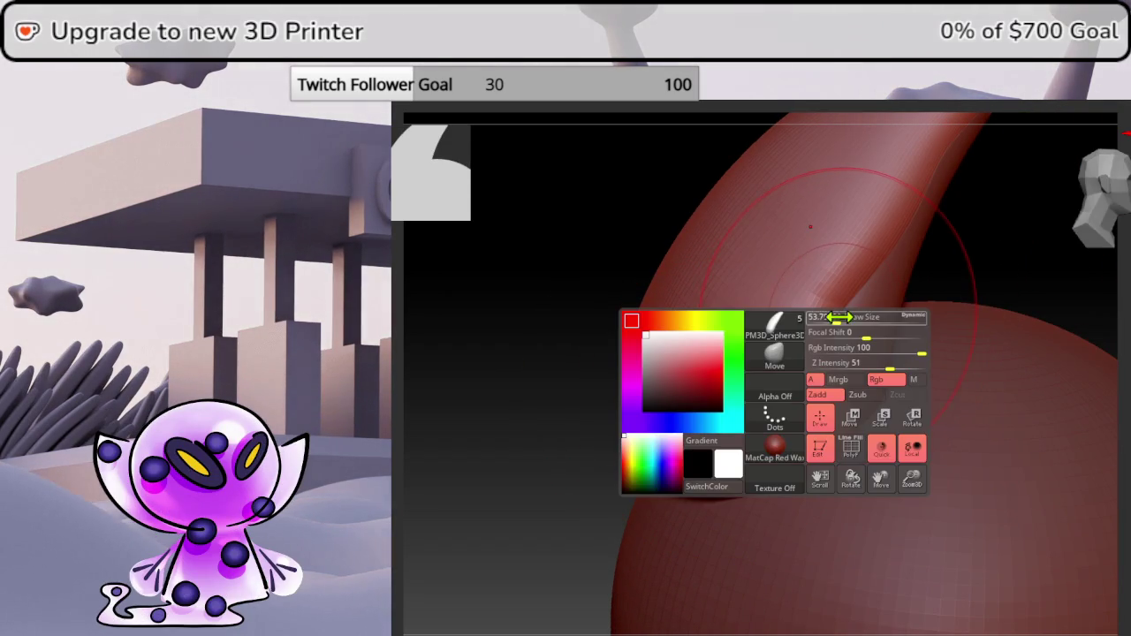
{"action": "left_click_drag", "start_coordinate": [830, 318], "coordinate": [896, 329]}
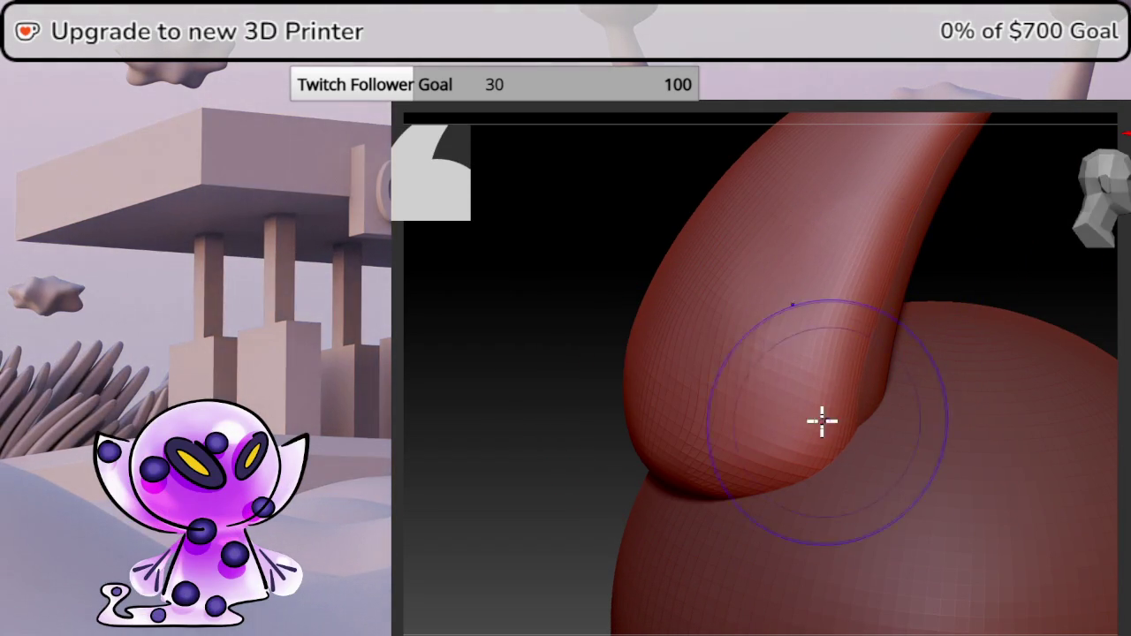
{"action": "left_click_drag", "start_coordinate": [758, 432], "coordinate": [777, 360], "text": "shift"}
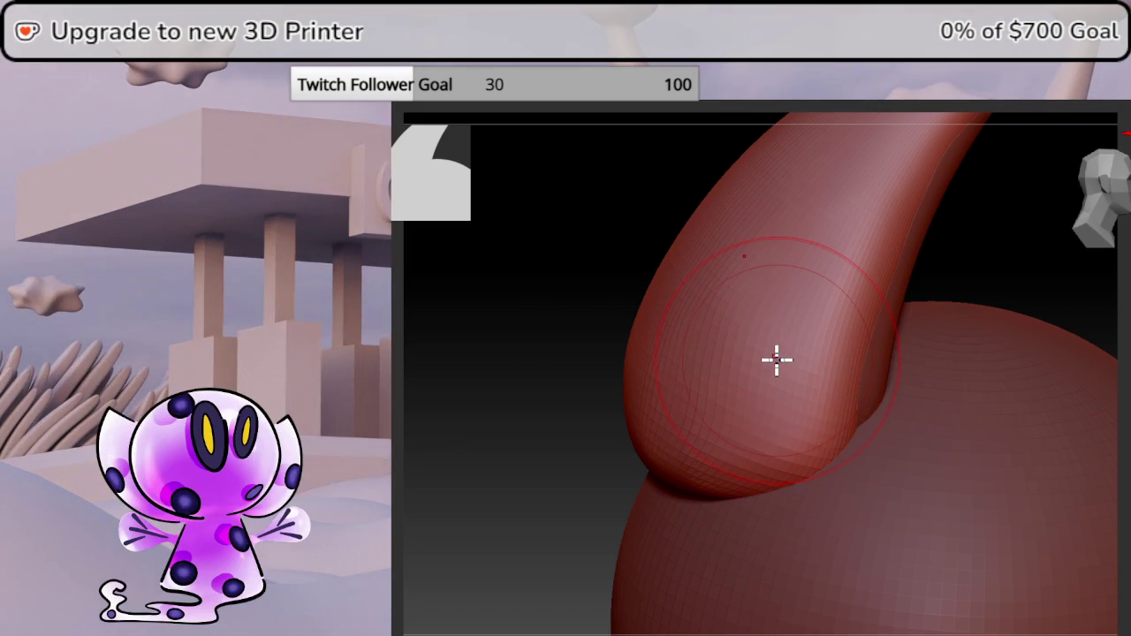
Round off the pinched notch at the ear tip and undo a stray dent.
{"action": "mouse_move", "coordinate": [954, 319]}
{"action": "right_mouse_down"}
{"action": "mouse_move", "coordinate": [904, 389]}
{"action": "mouse_move", "coordinate": [823, 394]}
{"action": "mouse_move", "coordinate": [1113, 324]}
{"action": "mouse_move", "coordinate": [1113, 212]}
{"action": "right_mouse_up"}
{"action": "right_click_drag", "start_coordinate": [1084, 344], "coordinate": [1064, 360]}
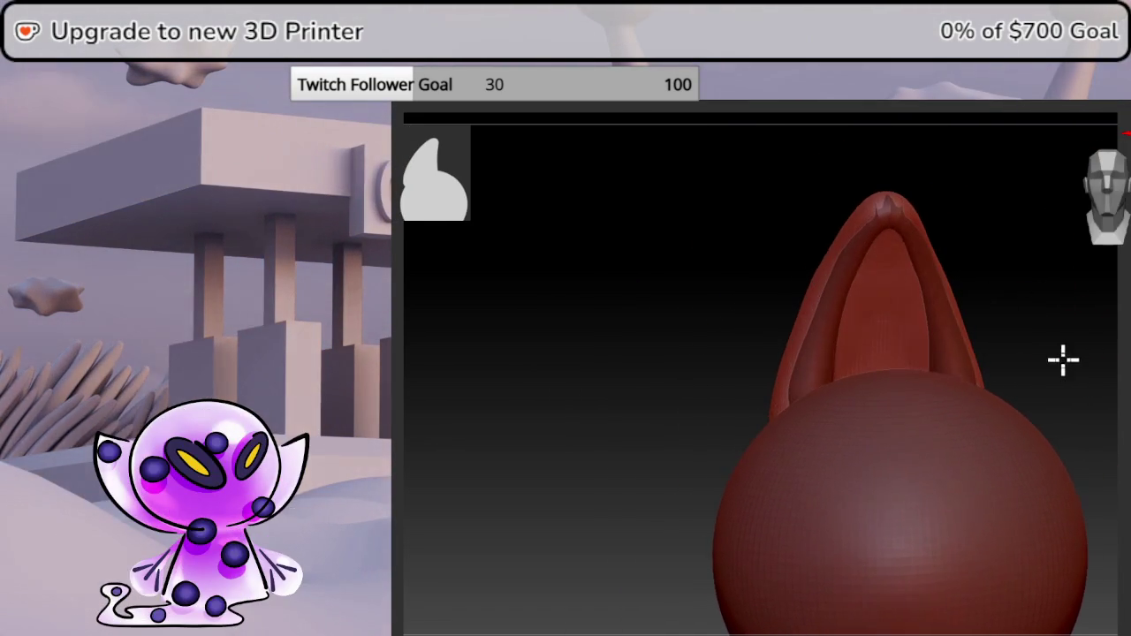
{"action": "left_click_drag", "start_coordinate": [868, 207], "coordinate": [878, 226], "text": "shift"}
{"action": "right_click_drag", "start_coordinate": [903, 244], "coordinate": [1055, 225]}
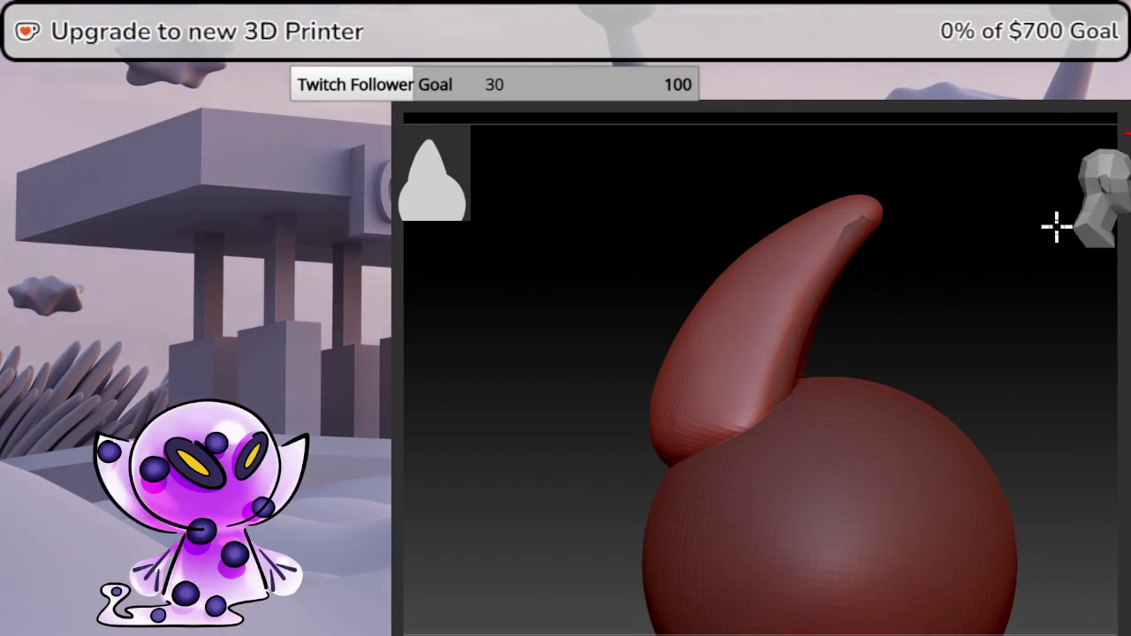
{"action": "mouse_move", "coordinate": [952, 259]}
{"action": "right_mouse_down"}
{"action": "mouse_move", "coordinate": [914, 283]}
{"action": "mouse_move", "coordinate": [981, 283]}
{"action": "right_mouse_up"}
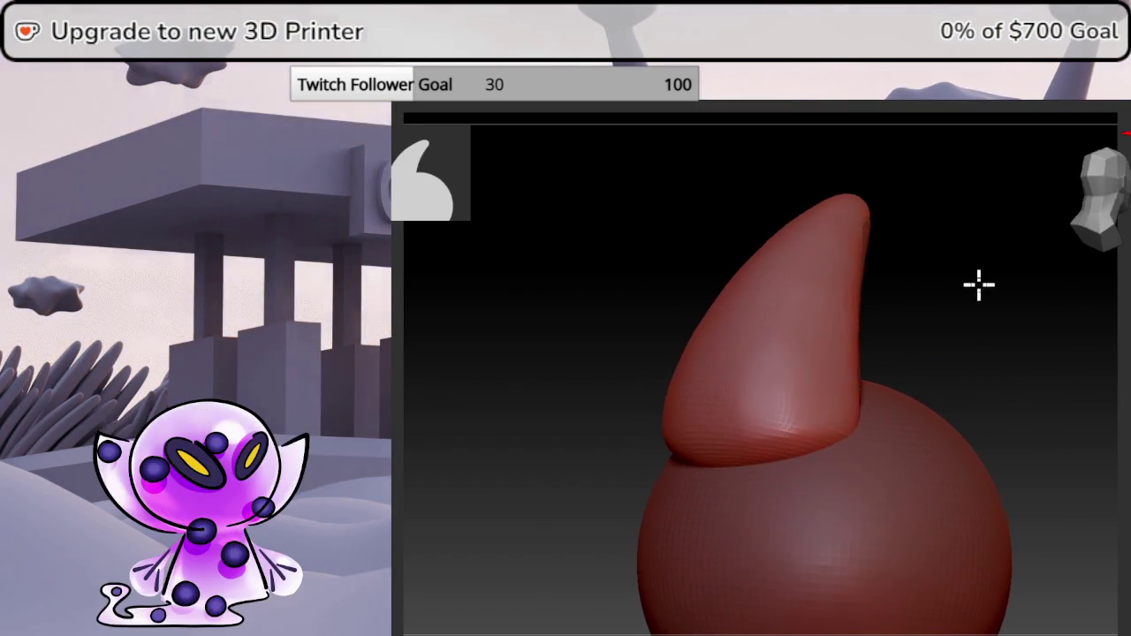
{"action": "left_click_drag", "start_coordinate": [783, 340], "coordinate": [763, 424]}
{"action": "key", "text": "ctrl+z"}
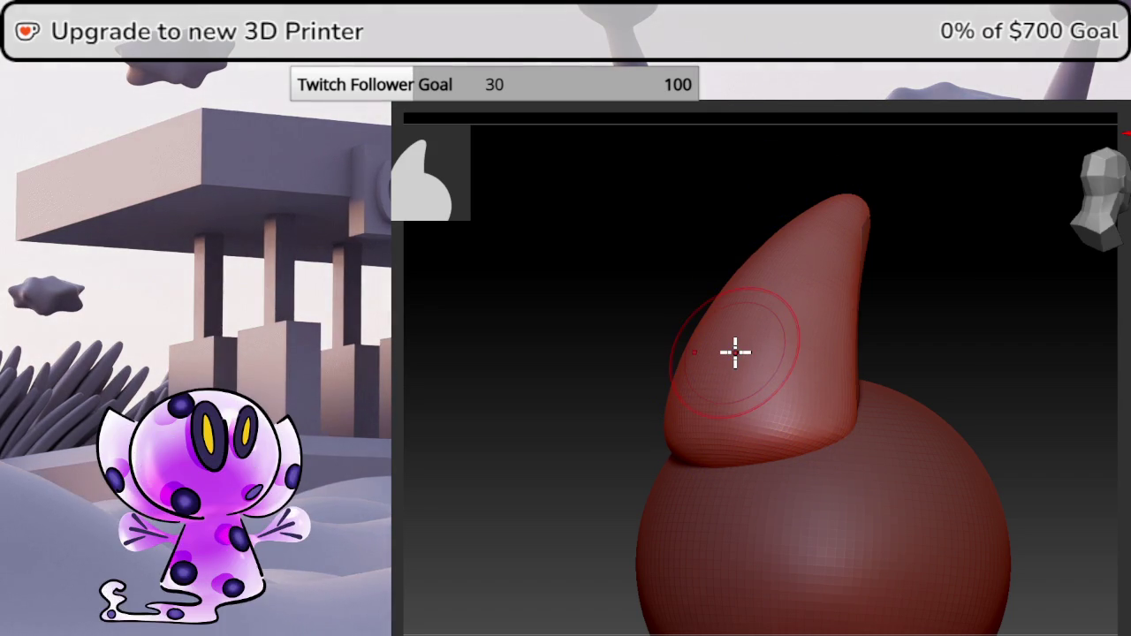
{"action": "mouse_move", "coordinate": [1013, 335]}
{"action": "left_mouse_down"}
{"action": "mouse_move", "coordinate": [1005, 346]}
{"action": "mouse_move", "coordinate": [1078, 199]}
{"action": "left_mouse_up"}
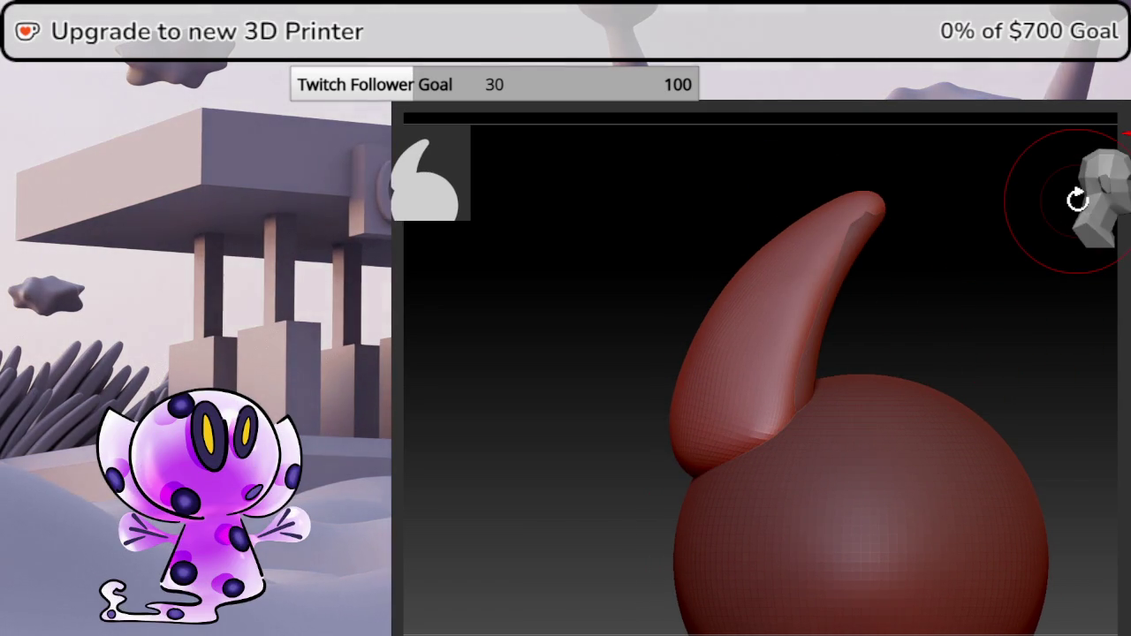
{"action": "left_click_drag", "start_coordinate": [944, 291], "coordinate": [908, 280]}
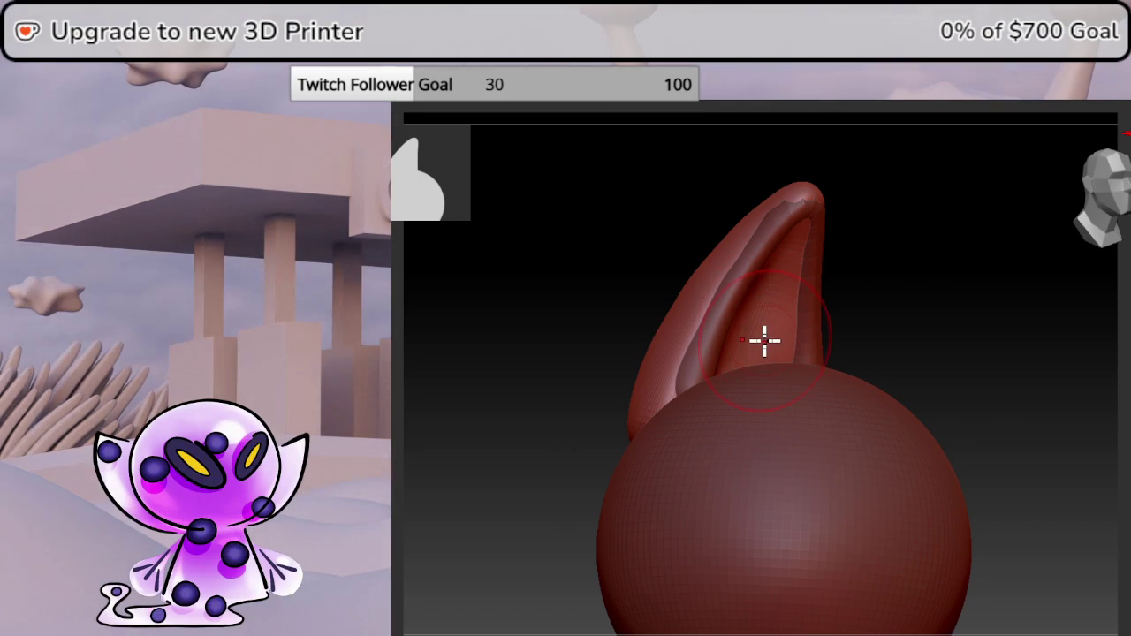
Raise and soften the ear's inner crease to form the cavity.
{"action": "left_click_drag", "start_coordinate": [744, 358], "coordinate": [873, 417]}
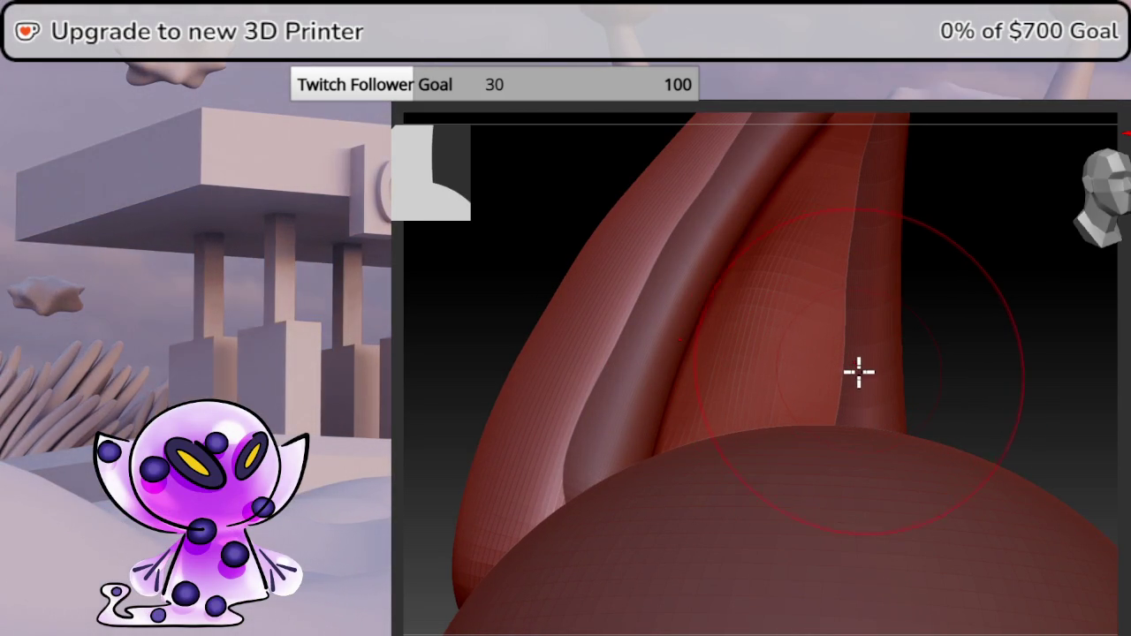
{"action": "left_click_drag", "start_coordinate": [980, 371], "coordinate": [974, 378]}
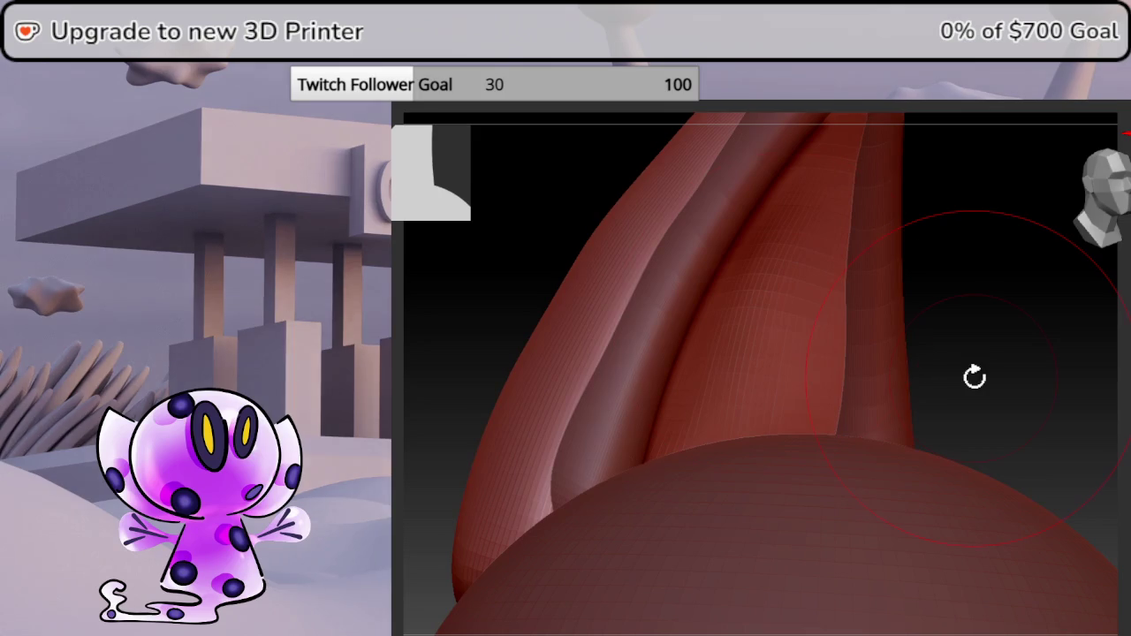
{"action": "key", "text": "space"}
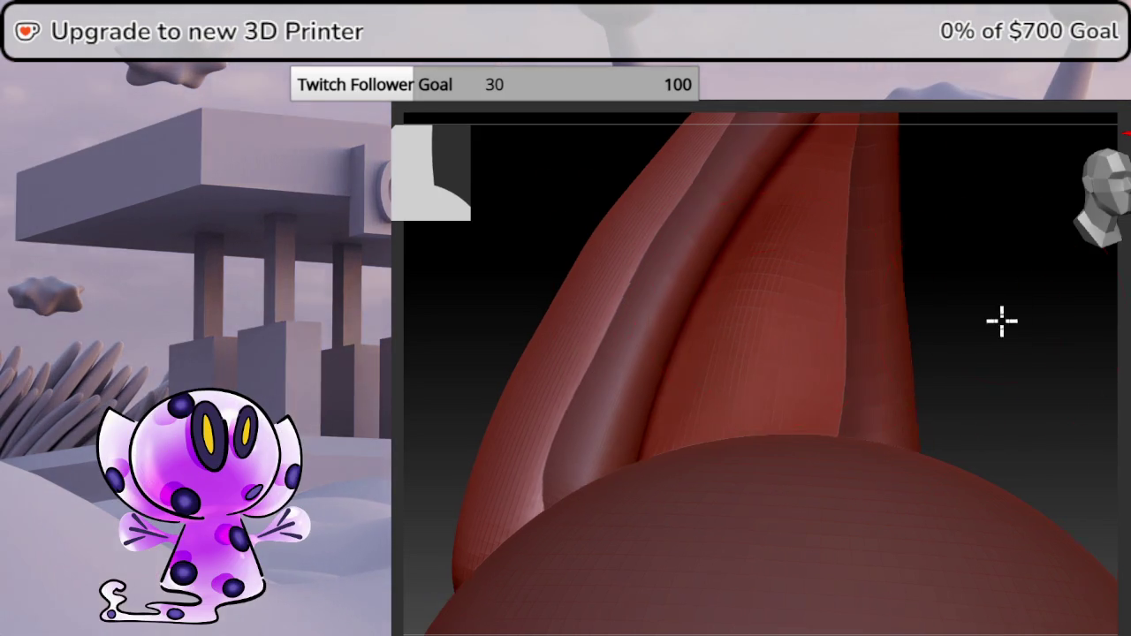
{"action": "mouse_move", "coordinate": [1000, 321]}
{"action": "left_mouse_down"}
{"action": "mouse_move", "coordinate": [999, 351]}
{"action": "mouse_move", "coordinate": [715, 432]}
{"action": "mouse_move", "coordinate": [780, 398]}
{"action": "left_mouse_up"}
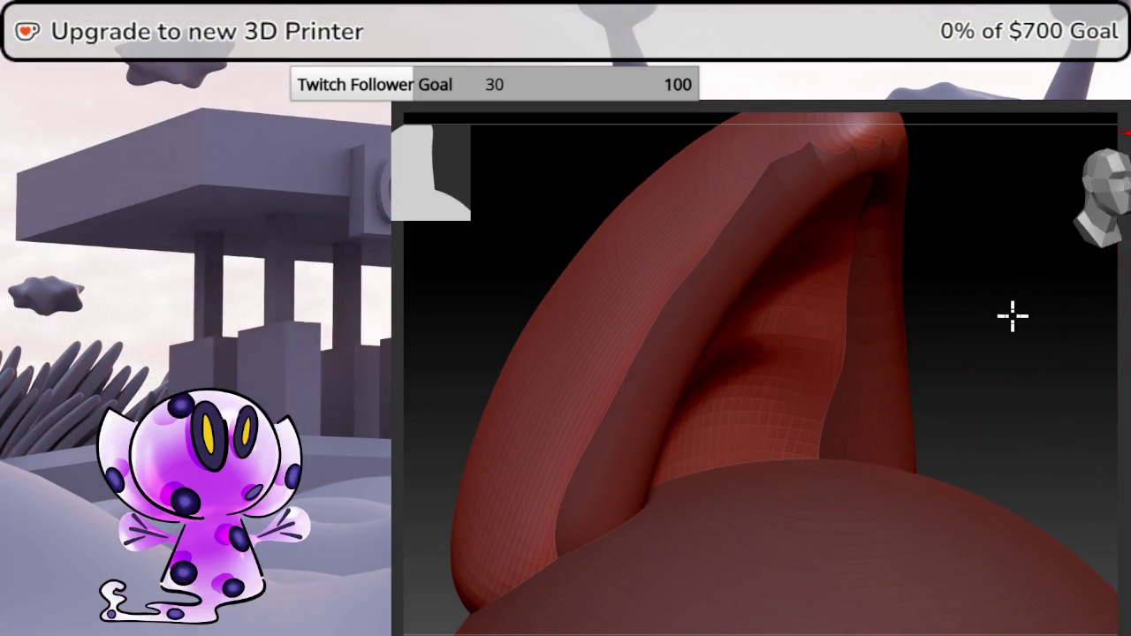
{"action": "mouse_move", "coordinate": [1010, 316]}
{"action": "left_mouse_down"}
{"action": "mouse_move", "coordinate": [733, 333]}
{"action": "mouse_move", "coordinate": [733, 318]}
{"action": "left_mouse_up"}
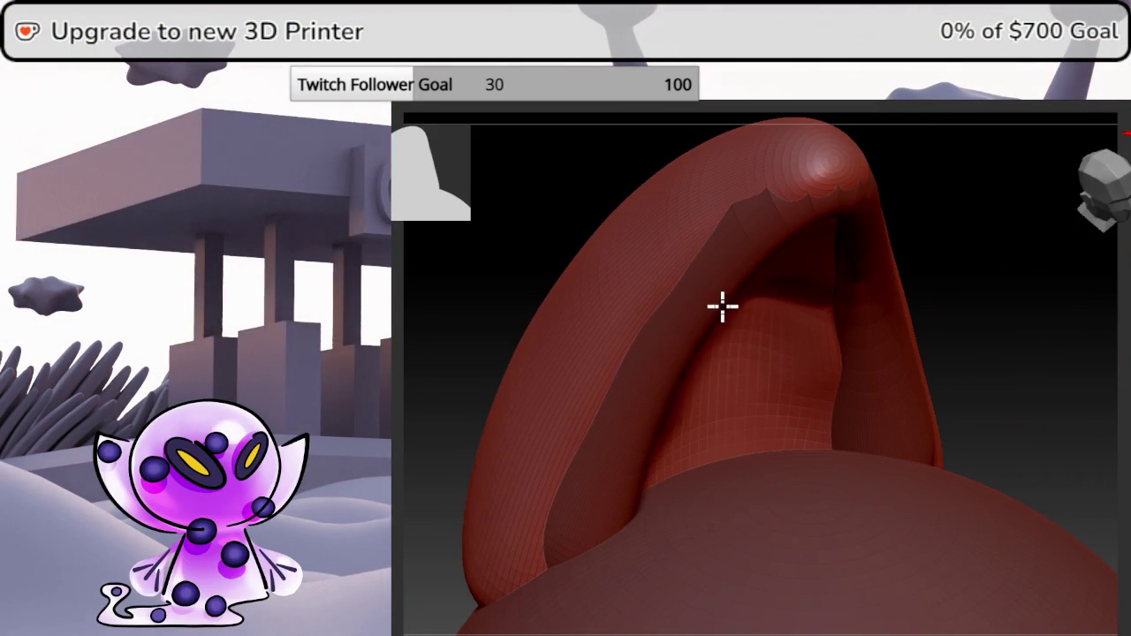
{"action": "mouse_move", "coordinate": [999, 301]}
{"action": "left_mouse_down"}
{"action": "mouse_move", "coordinate": [985, 283]}
{"action": "mouse_move", "coordinate": [967, 295]}
{"action": "mouse_move", "coordinate": [996, 299]}
{"action": "mouse_move", "coordinate": [992, 283]}
{"action": "left_mouse_up"}
{"action": "left_click_drag", "start_coordinate": [775, 233], "coordinate": [761, 225]}
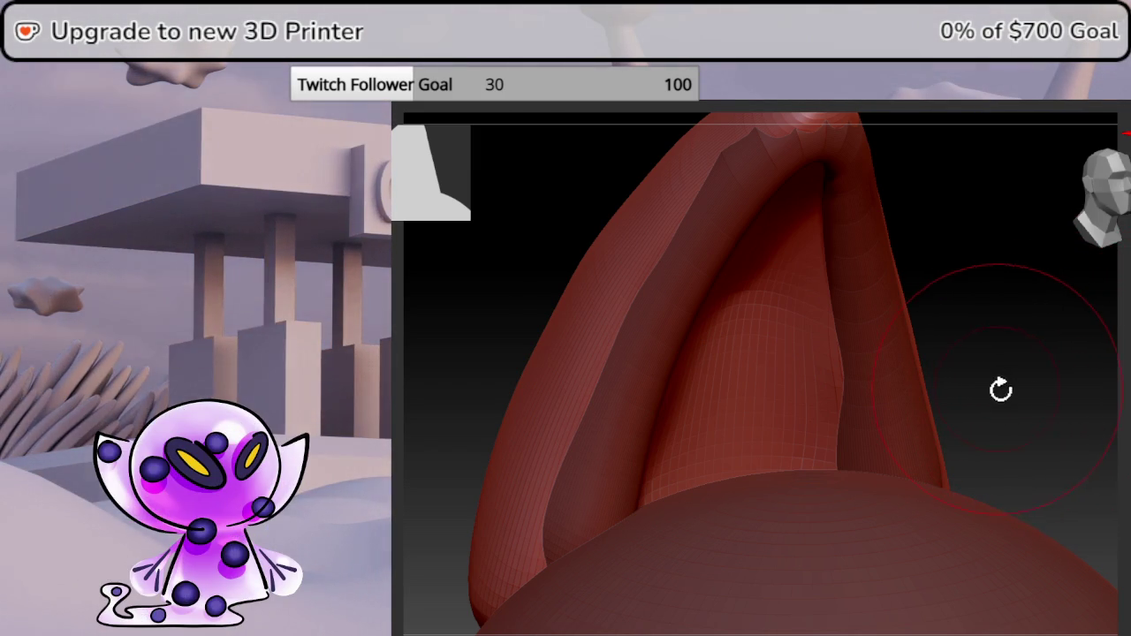
Orbit around the ear to inspect the cavity and rim from several angles.
{"action": "mouse_move", "coordinate": [1032, 407]}
{"action": "left_mouse_down"}
{"action": "mouse_move", "coordinate": [1043, 392]}
{"action": "mouse_move", "coordinate": [1032, 383]}
{"action": "mouse_move", "coordinate": [1035, 396]}
{"action": "left_mouse_up"}
{"action": "right_click_drag", "start_coordinate": [745, 440], "coordinate": [830, 476]}
{"action": "right_click_drag", "start_coordinate": [889, 450], "coordinate": [902, 416]}
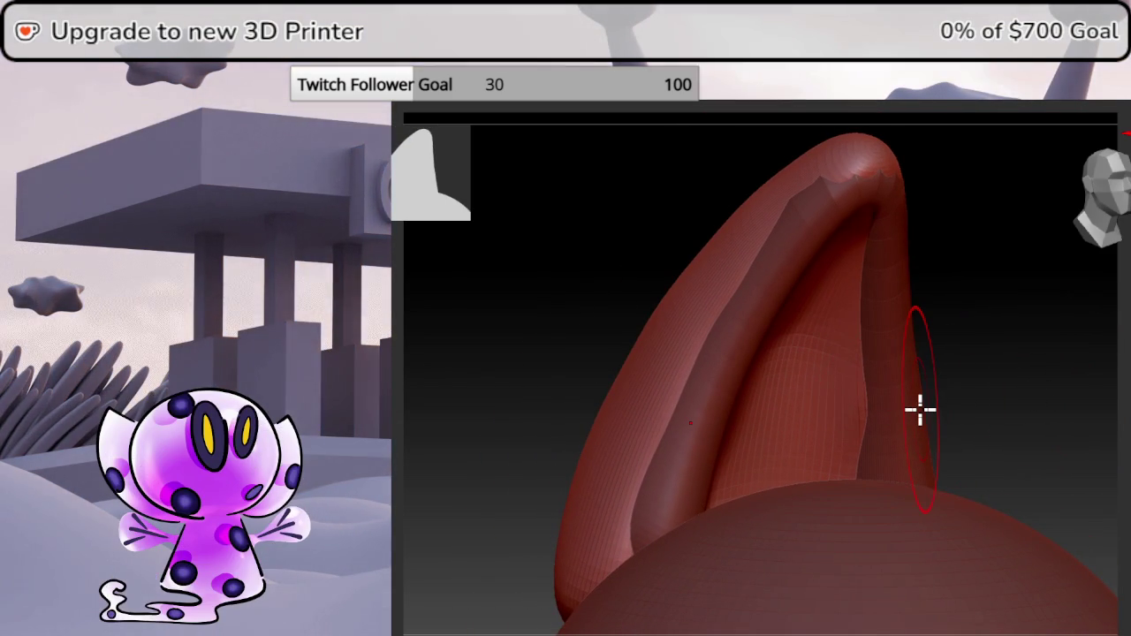
{"action": "mouse_move", "coordinate": [1020, 386]}
{"action": "left_mouse_down"}
{"action": "mouse_move", "coordinate": [1046, 395]}
{"action": "mouse_move", "coordinate": [1018, 419]}
{"action": "mouse_move", "coordinate": [1002, 416]}
{"action": "left_mouse_up"}
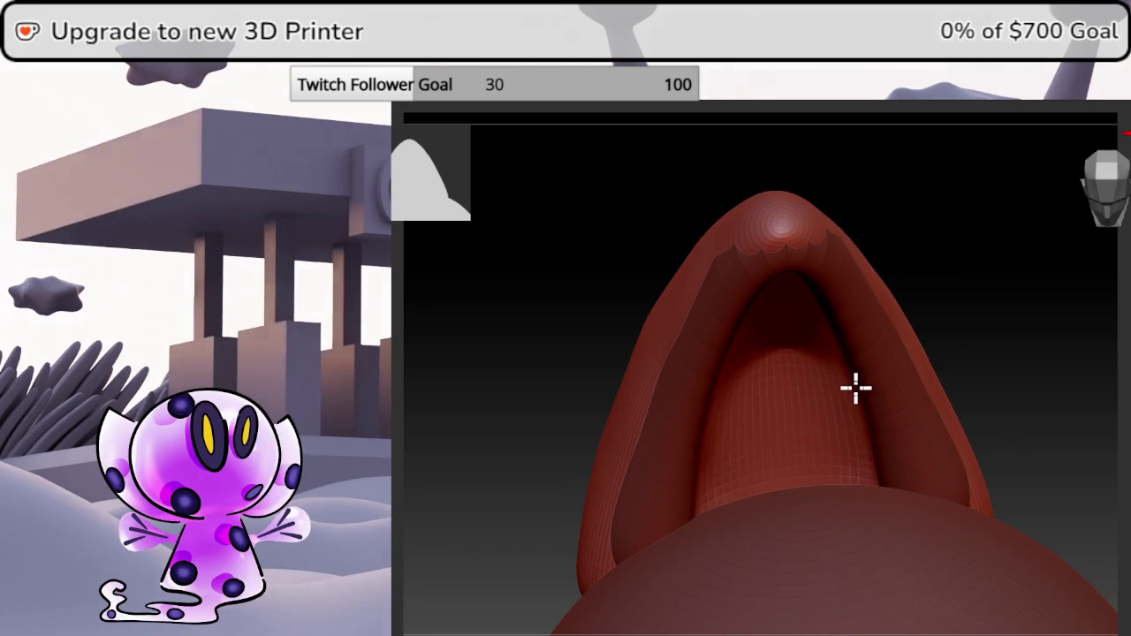
{"action": "mouse_move", "coordinate": [1028, 359]}
{"action": "left_mouse_down"}
{"action": "mouse_move", "coordinate": [1075, 306]}
{"action": "mouse_move", "coordinate": [1060, 321]}
{"action": "left_mouse_up"}
{"action": "left_click_drag", "start_coordinate": [1025, 366], "coordinate": [1019, 376]}
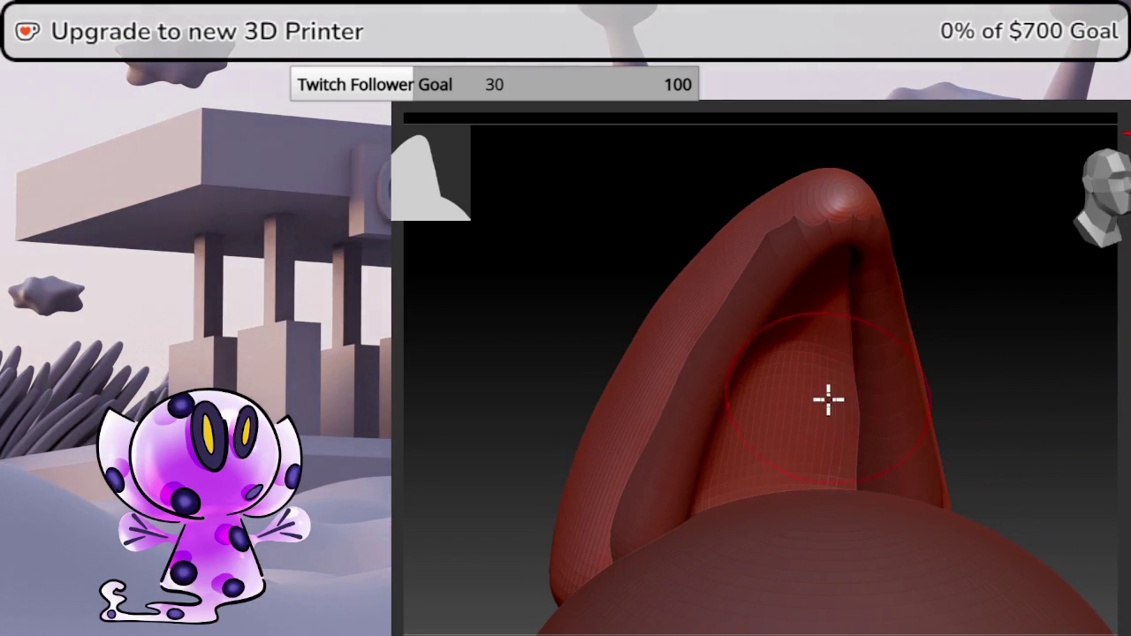
{"action": "left_click_drag", "start_coordinate": [1076, 348], "coordinate": [1107, 318]}
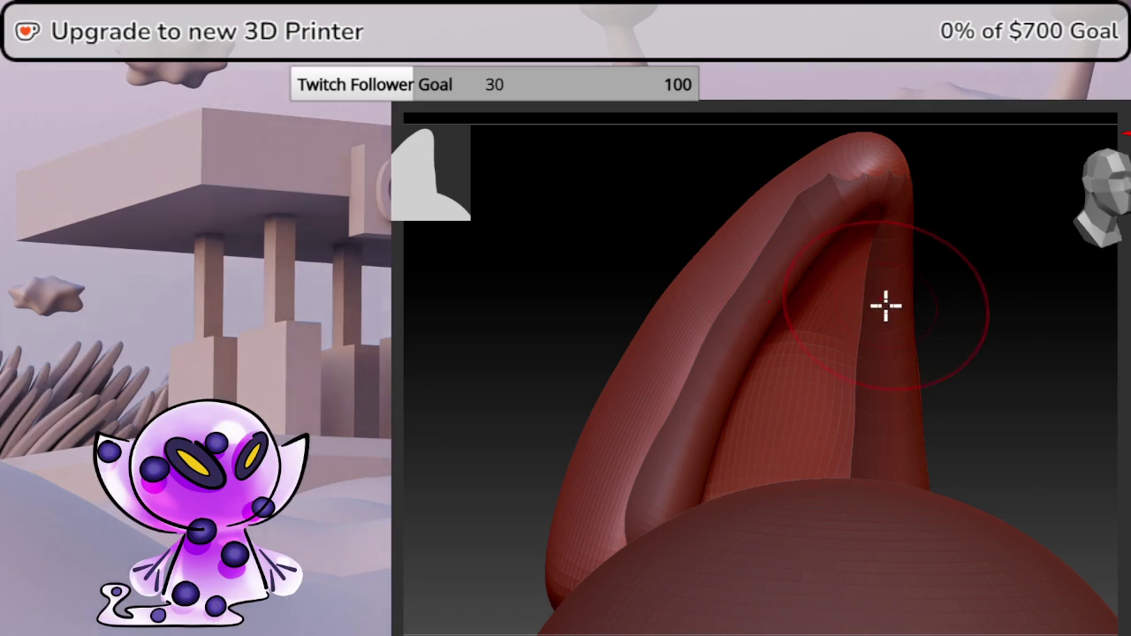
{"action": "mouse_move", "coordinate": [937, 312]}
{"action": "left_mouse_down"}
{"action": "mouse_move", "coordinate": [972, 316]}
{"action": "mouse_move", "coordinate": [960, 303]}
{"action": "left_mouse_up"}
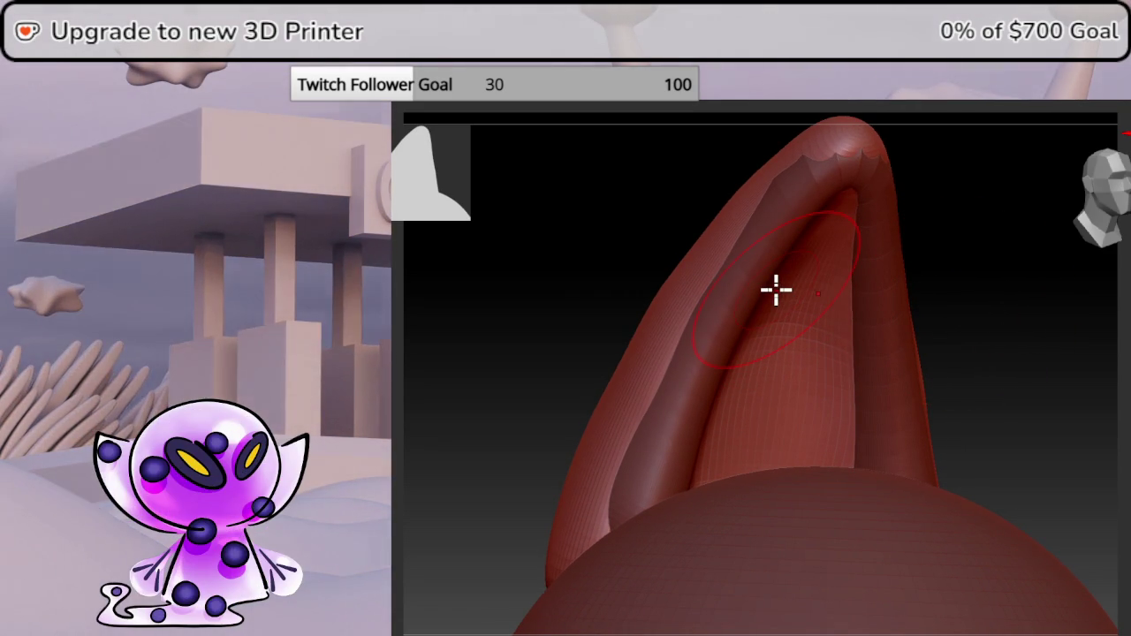
{"action": "left_click_drag", "start_coordinate": [1053, 320], "coordinate": [1057, 285]}
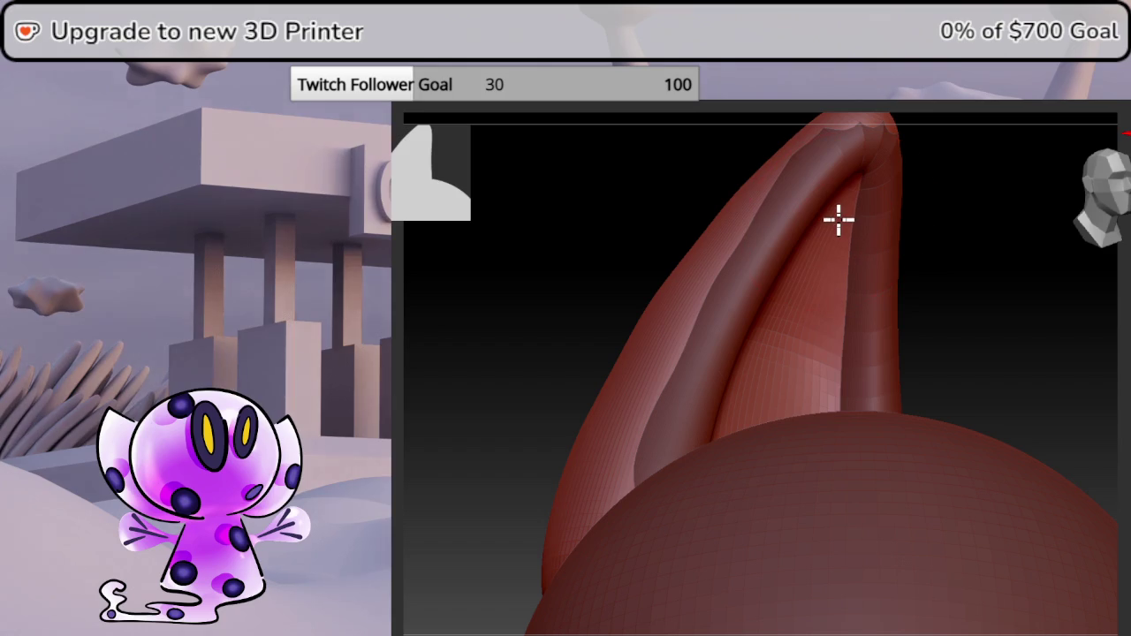
{"action": "mouse_move", "coordinate": [1023, 339]}
{"action": "left_mouse_down"}
{"action": "mouse_move", "coordinate": [1022, 371]}
{"action": "mouse_move", "coordinate": [1000, 371]}
{"action": "mouse_move", "coordinate": [1043, 390]}
{"action": "mouse_move", "coordinate": [1028, 389]}
{"action": "mouse_move", "coordinate": [1033, 398]}
{"action": "mouse_move", "coordinate": [1015, 372]}
{"action": "mouse_move", "coordinate": [1025, 356]}
{"action": "mouse_move", "coordinate": [1029, 380]}
{"action": "left_mouse_up"}
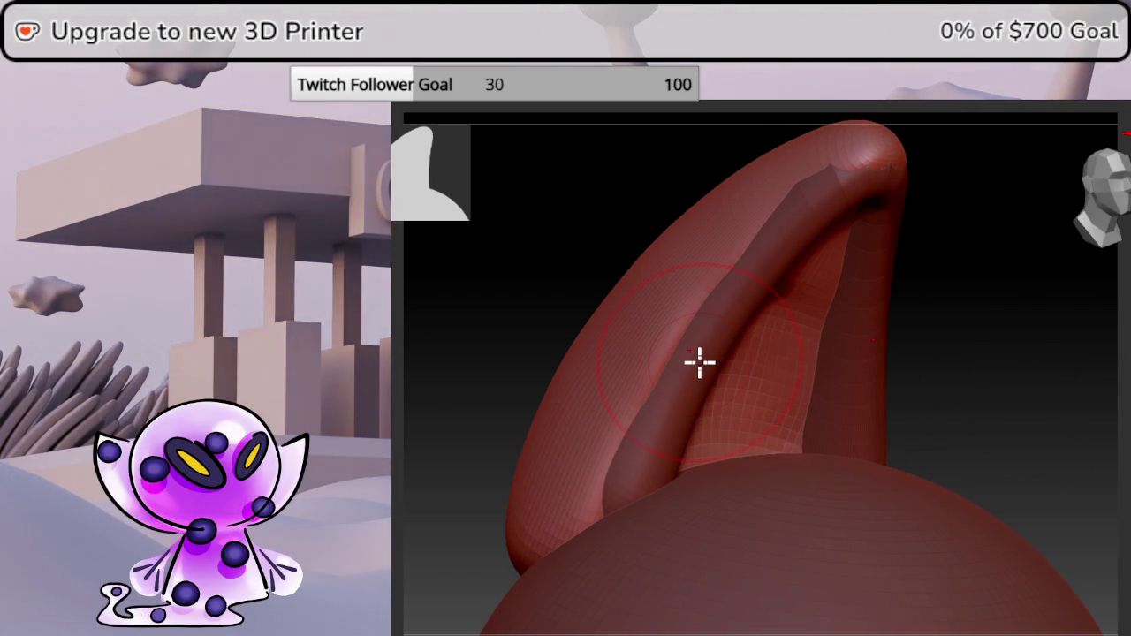
{"action": "left_click_drag", "start_coordinate": [1042, 301], "coordinate": [1031, 359]}
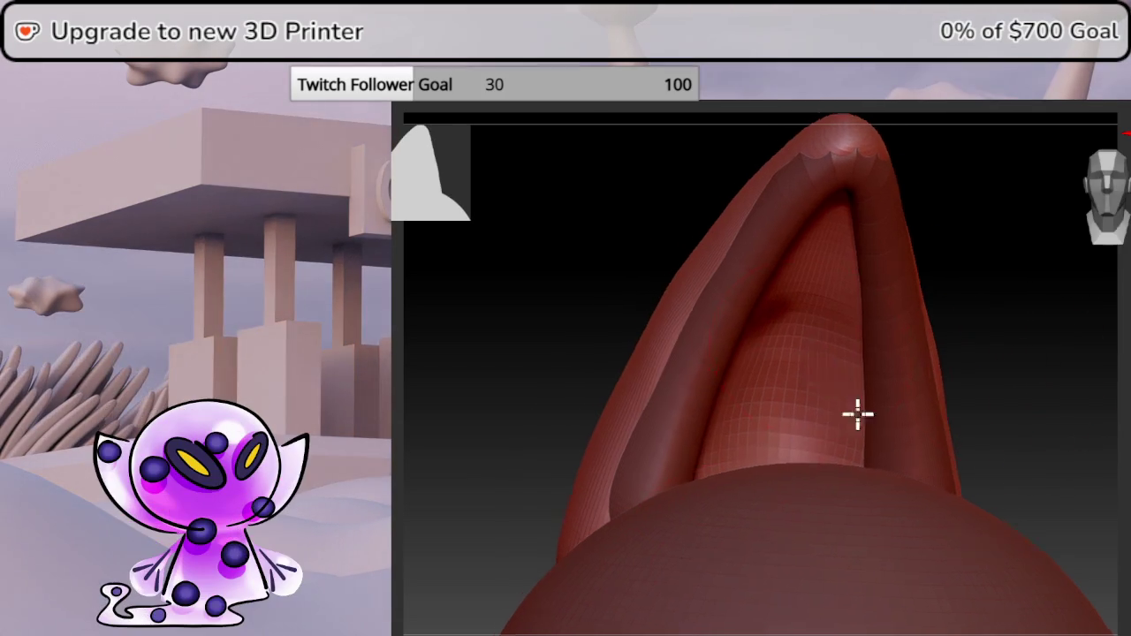
{"action": "right_click_drag", "start_coordinate": [856, 424], "coordinate": [946, 401]}
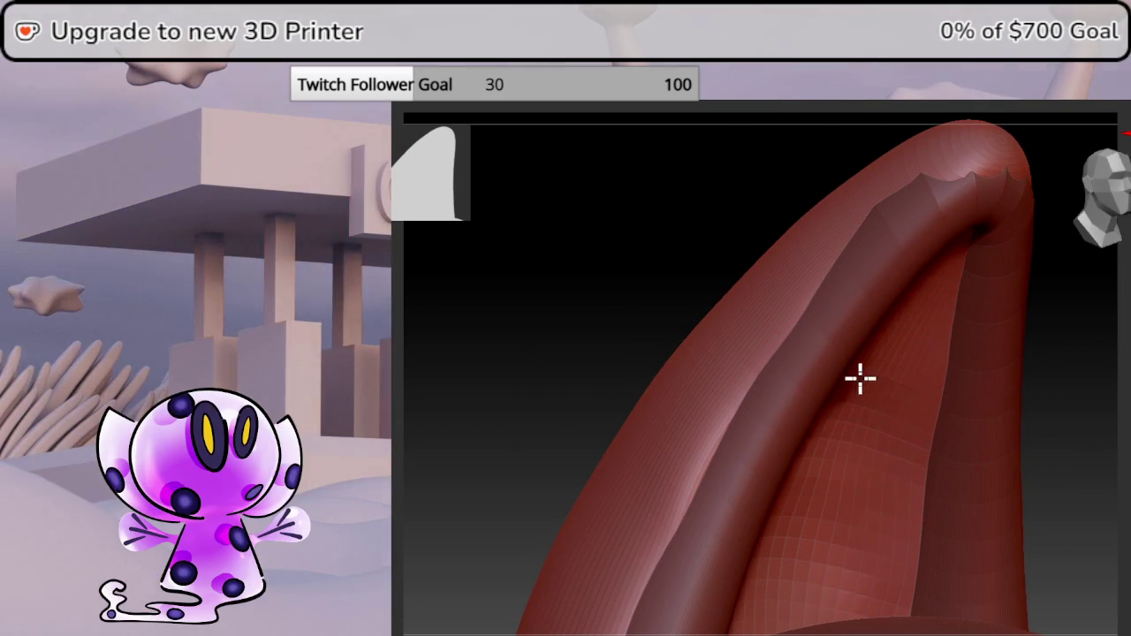
{"action": "mouse_move", "coordinate": [836, 361]}
{"action": "right_mouse_down"}
{"action": "mouse_move", "coordinate": [1099, 330]}
{"action": "mouse_move", "coordinate": [1094, 313]}
{"action": "right_mouse_up"}
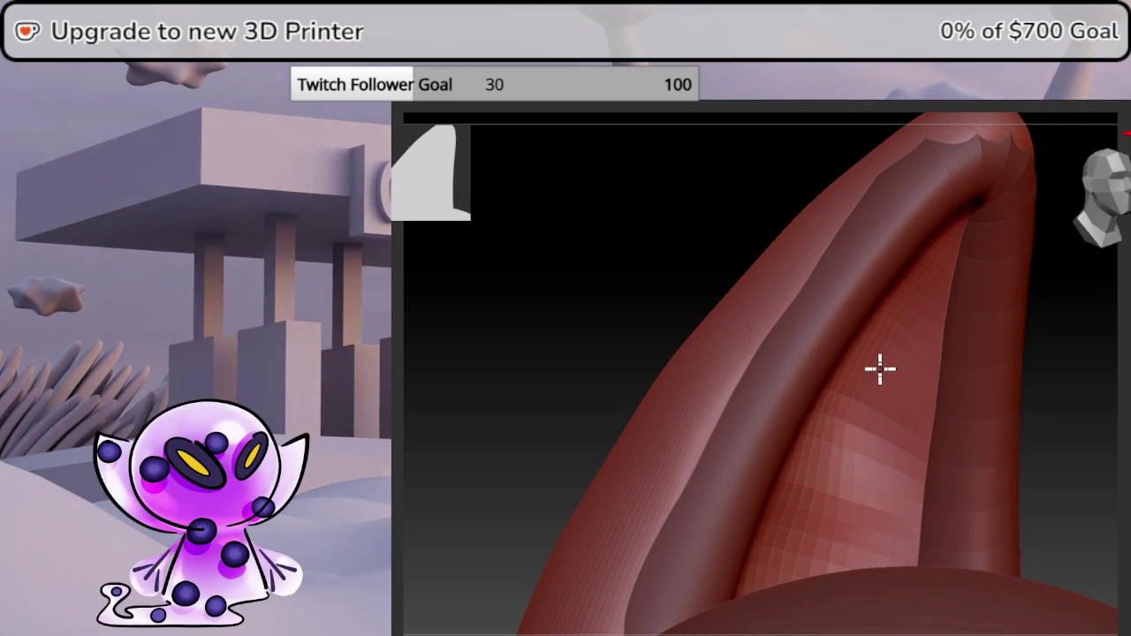
{"action": "mouse_move", "coordinate": [866, 380]}
{"action": "right_mouse_down"}
{"action": "mouse_move", "coordinate": [1119, 391]}
{"action": "mouse_move", "coordinate": [1111, 409]}
{"action": "right_mouse_up"}
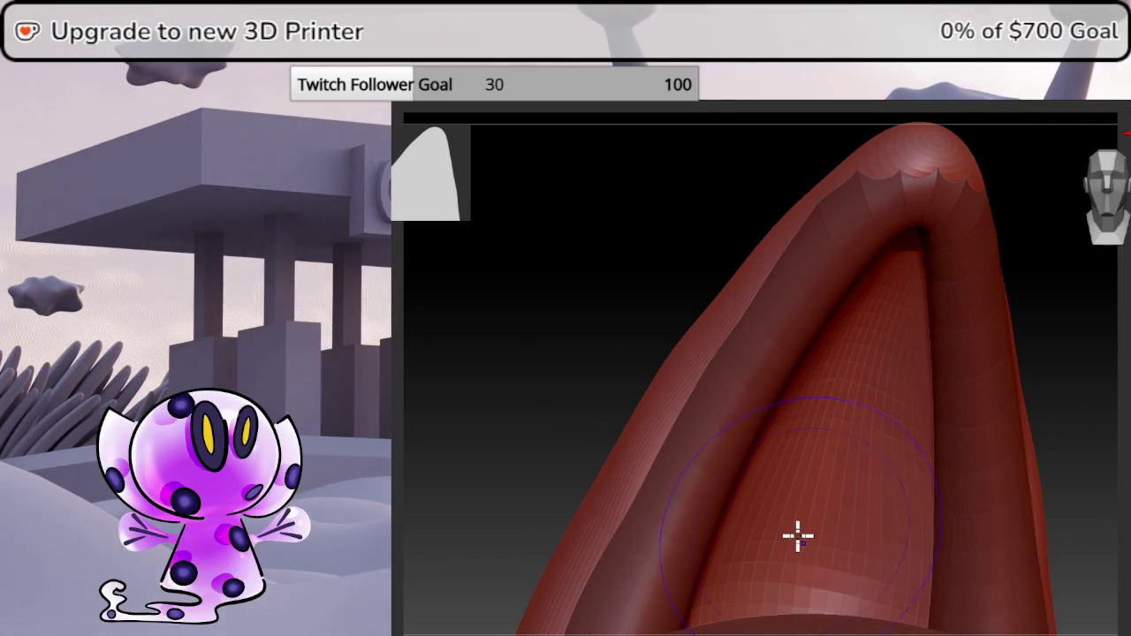
{"action": "right_click_drag", "start_coordinate": [805, 505], "coordinate": [1125, 404]}
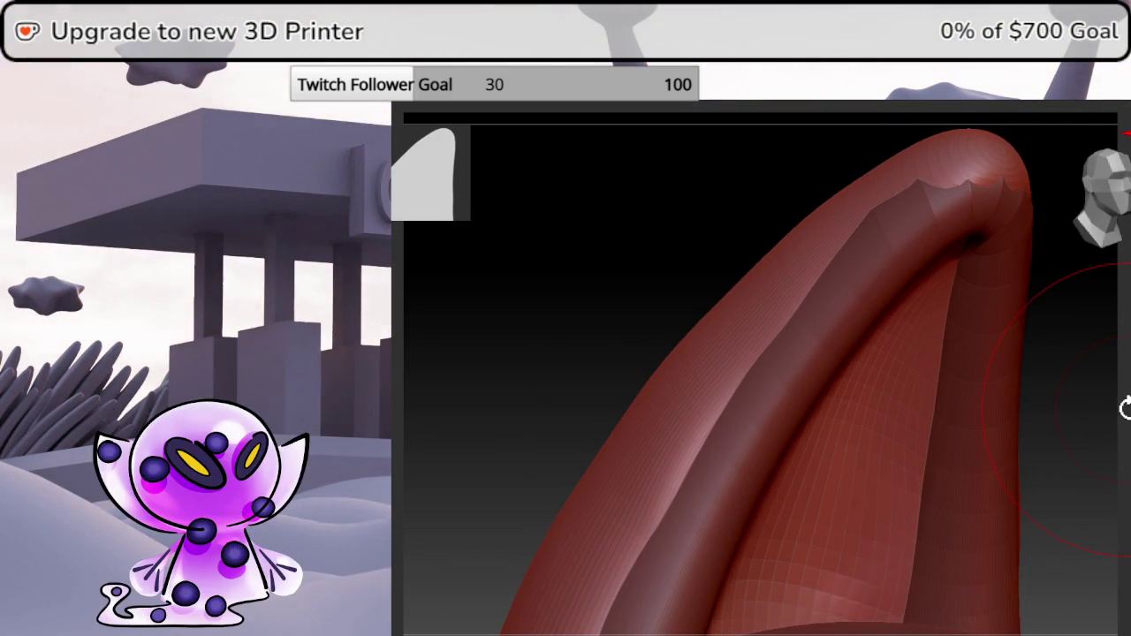
{"action": "mouse_move", "coordinate": [933, 468]}
{"action": "right_mouse_down"}
{"action": "mouse_move", "coordinate": [800, 366]}
{"action": "mouse_move", "coordinate": [750, 394]}
{"action": "right_mouse_up"}
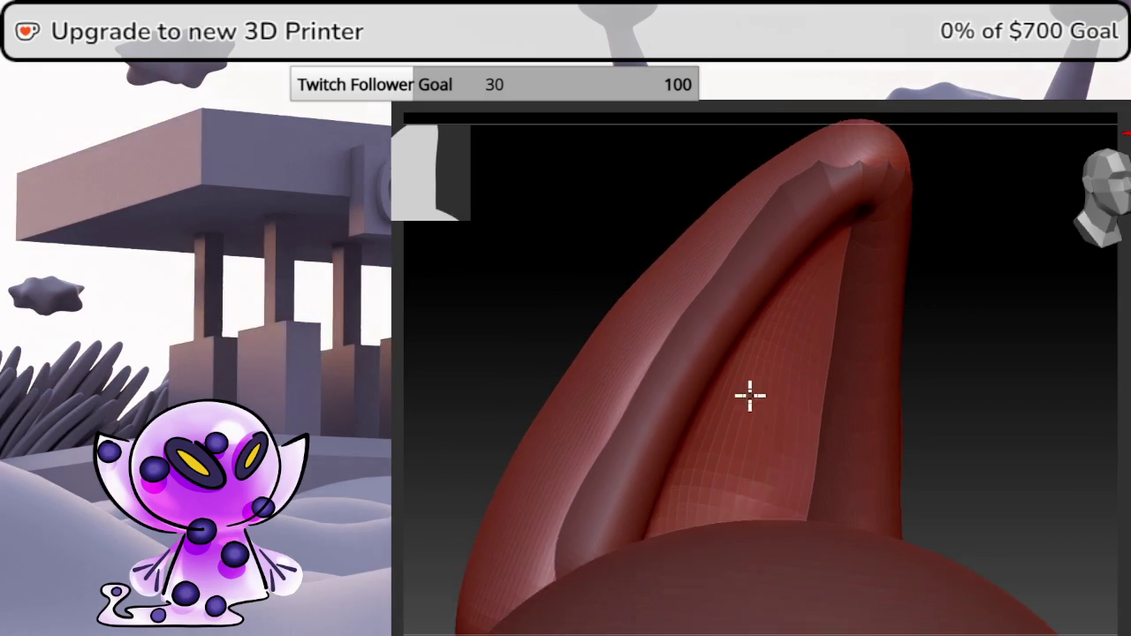
{"action": "mouse_move", "coordinate": [813, 411]}
{"action": "right_mouse_down"}
{"action": "mouse_move", "coordinate": [843, 430]}
{"action": "mouse_move", "coordinate": [891, 374]}
{"action": "right_mouse_up"}
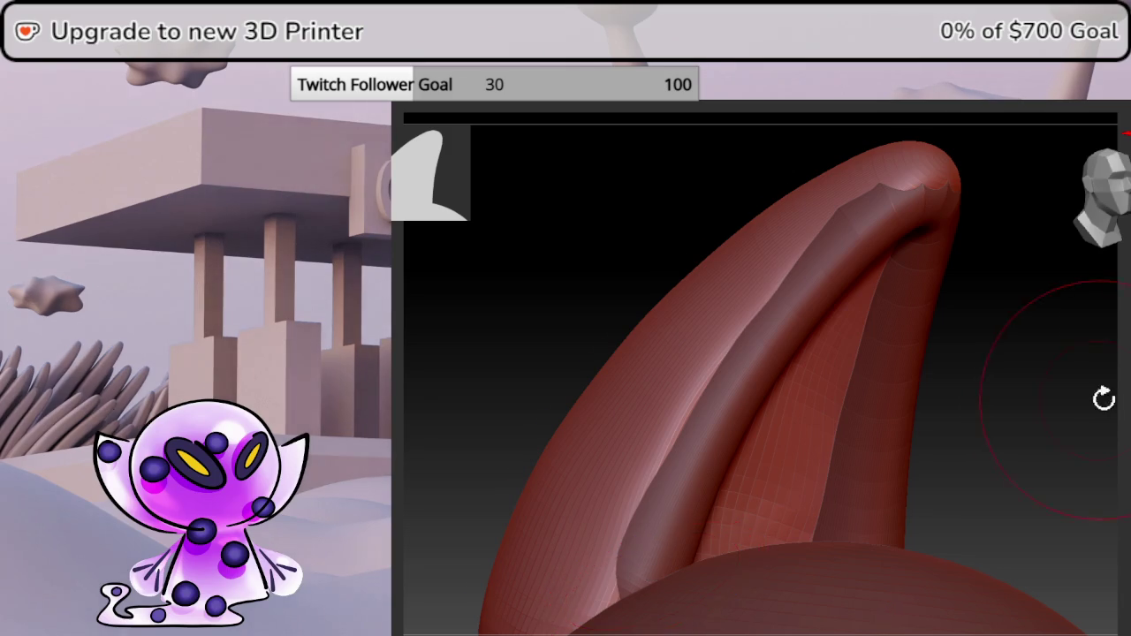
{"action": "left_click_drag", "start_coordinate": [1104, 399], "coordinate": [1123, 412]}
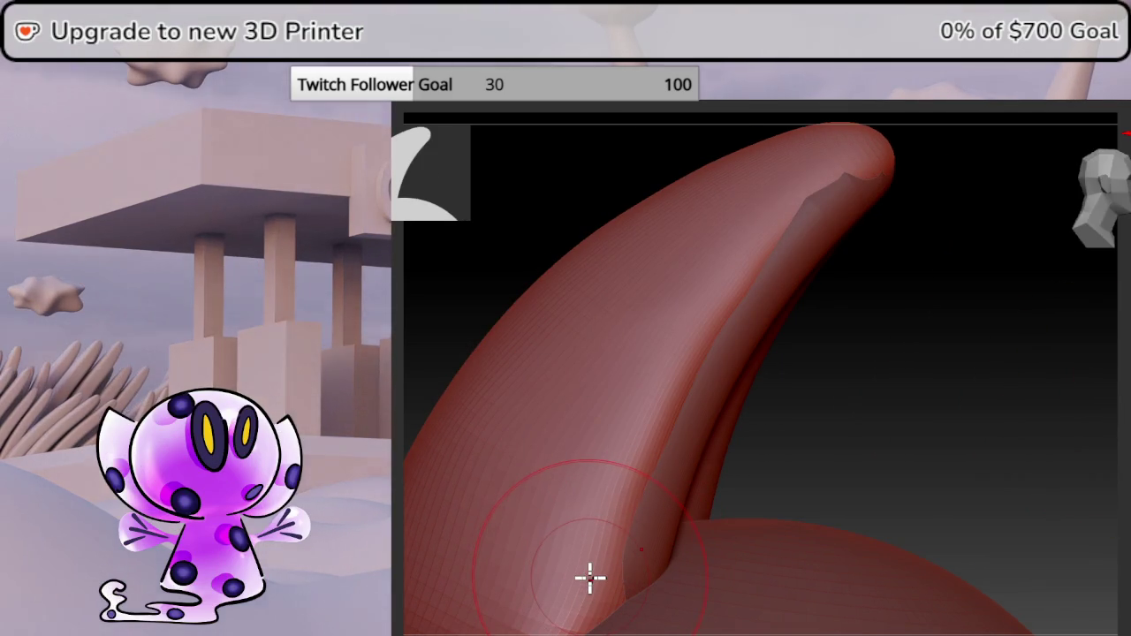
Carve a crease down the back of the ear and inspect where it meets the head.
{"action": "left_click_drag", "start_coordinate": [624, 545], "coordinate": [655, 478]}
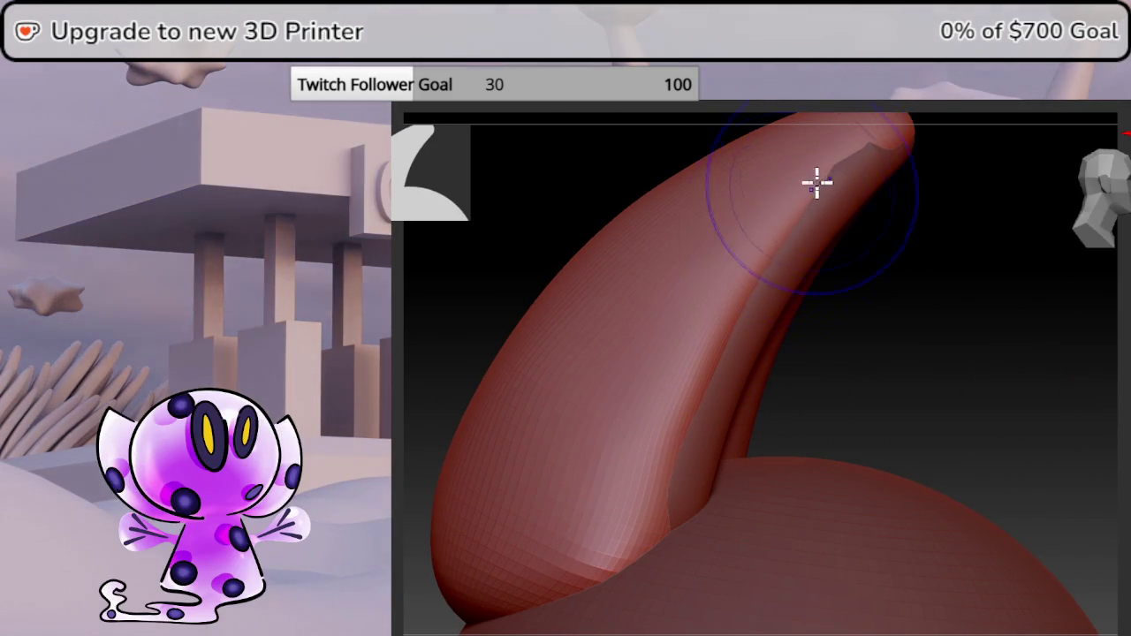
{"action": "left_click_drag", "start_coordinate": [812, 187], "coordinate": [814, 373]}
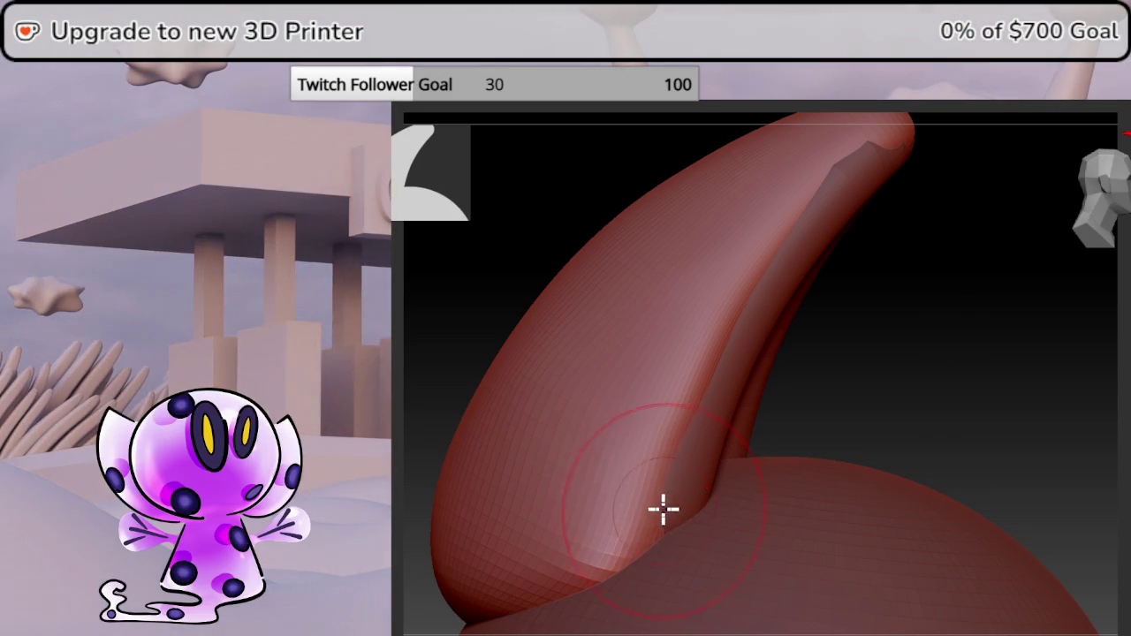
{"action": "left_click_drag", "start_coordinate": [934, 379], "coordinate": [907, 399]}
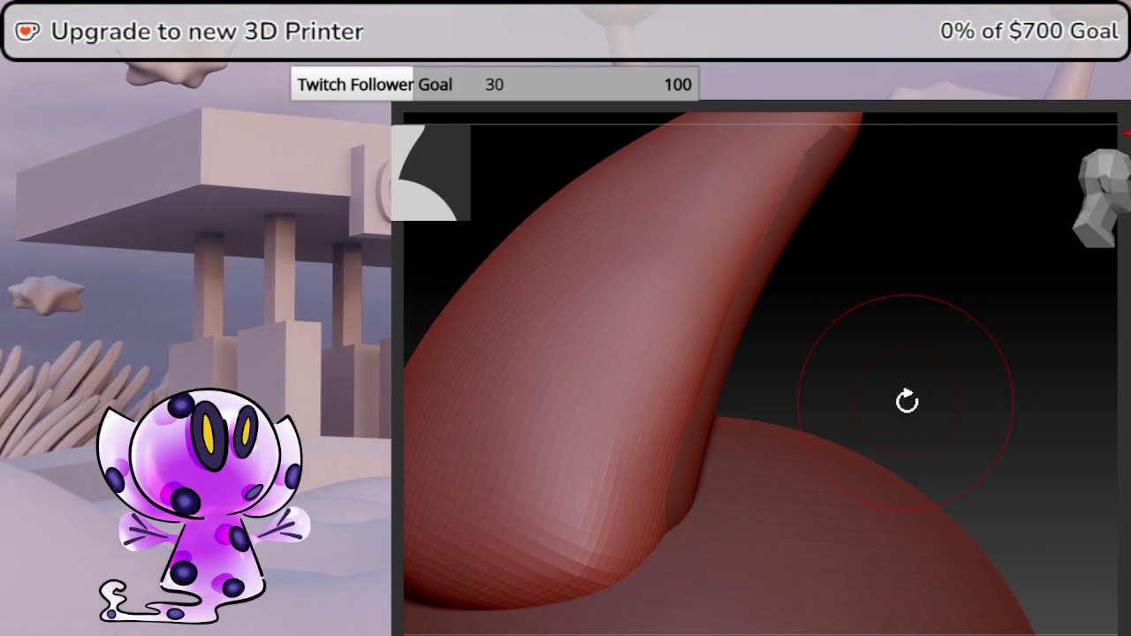
{"action": "mouse_move", "coordinate": [835, 389]}
{"action": "left_mouse_down"}
{"action": "mouse_move", "coordinate": [861, 354]}
{"action": "mouse_move", "coordinate": [853, 361]}
{"action": "left_mouse_up"}
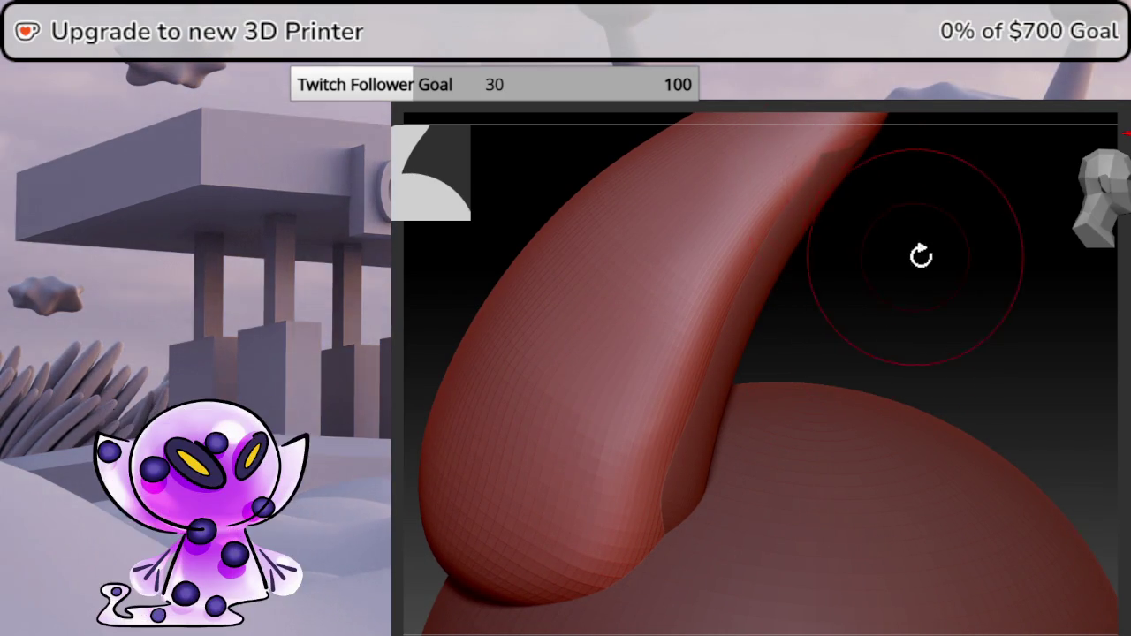
{"action": "mouse_move", "coordinate": [922, 255]}
{"action": "left_mouse_down"}
{"action": "mouse_move", "coordinate": [945, 230]}
{"action": "mouse_move", "coordinate": [933, 233]}
{"action": "left_mouse_up"}
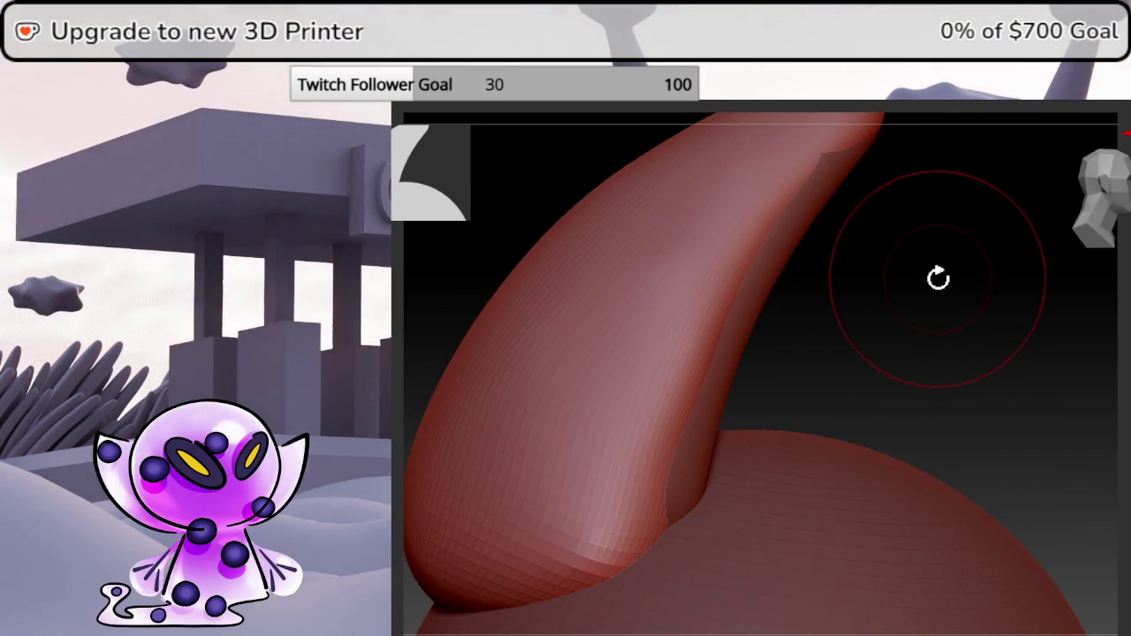
{"action": "mouse_move", "coordinate": [932, 283]}
{"action": "left_mouse_down"}
{"action": "mouse_move", "coordinate": [958, 277]}
{"action": "mouse_move", "coordinate": [954, 286]}
{"action": "left_mouse_up"}
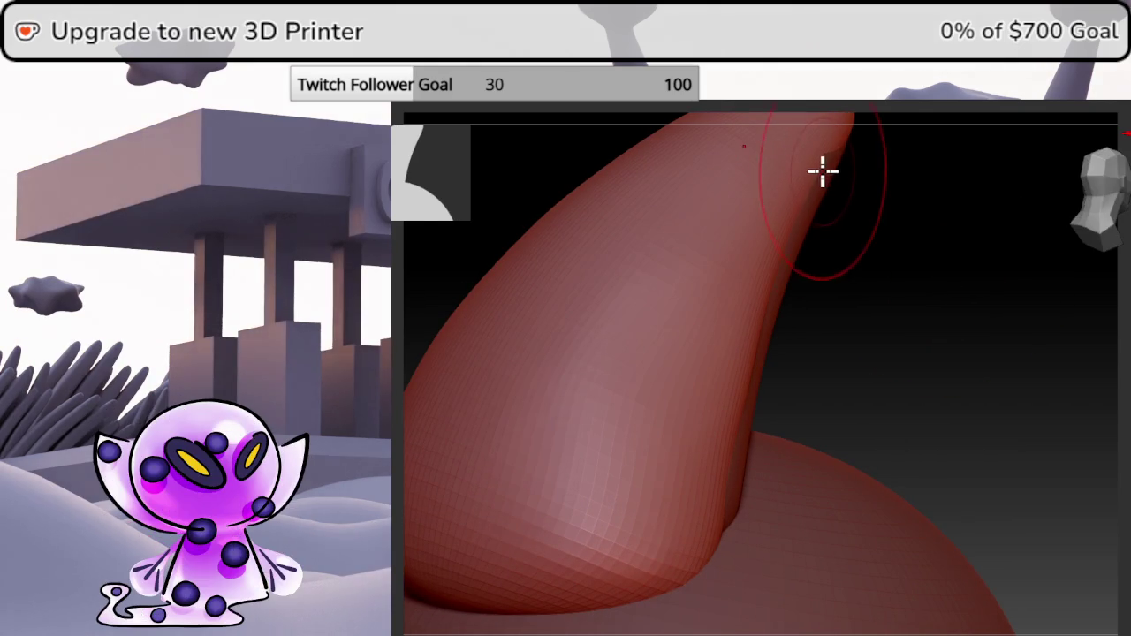
{"action": "left_click_drag", "start_coordinate": [914, 250], "coordinate": [861, 217]}
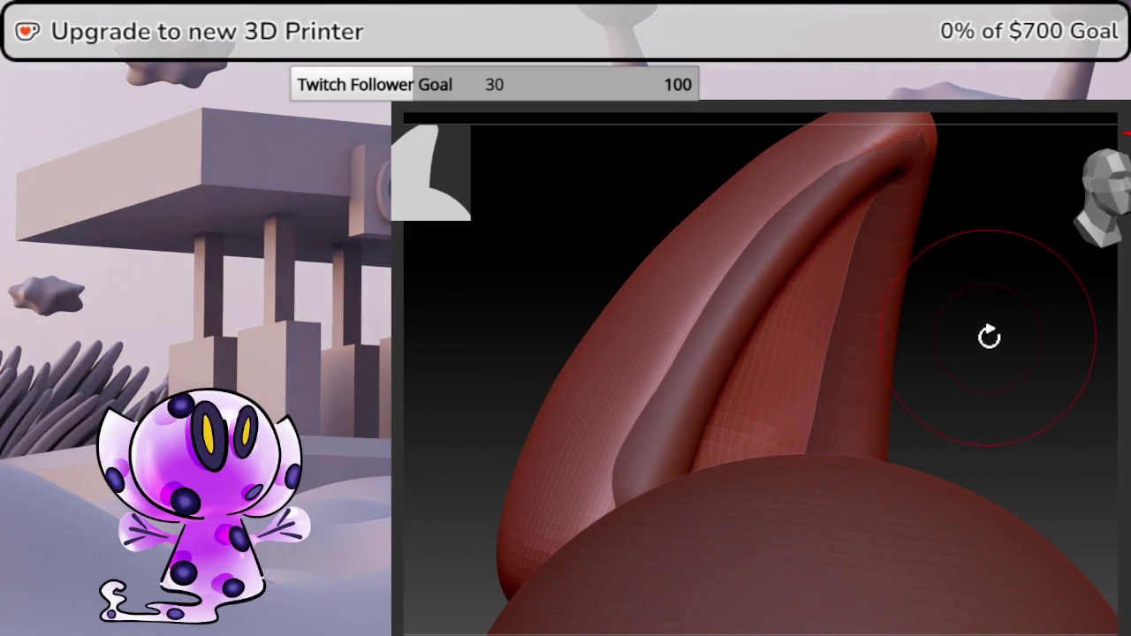
Orbit around the ear to compare it with the reference from behind and the side.
{"action": "mouse_move", "coordinate": [997, 331]}
{"action": "left_mouse_down"}
{"action": "mouse_move", "coordinate": [925, 360]}
{"action": "mouse_move", "coordinate": [1020, 313]}
{"action": "mouse_move", "coordinate": [1081, 331]}
{"action": "mouse_move", "coordinate": [1086, 318]}
{"action": "mouse_move", "coordinate": [1060, 328]}
{"action": "left_mouse_up"}
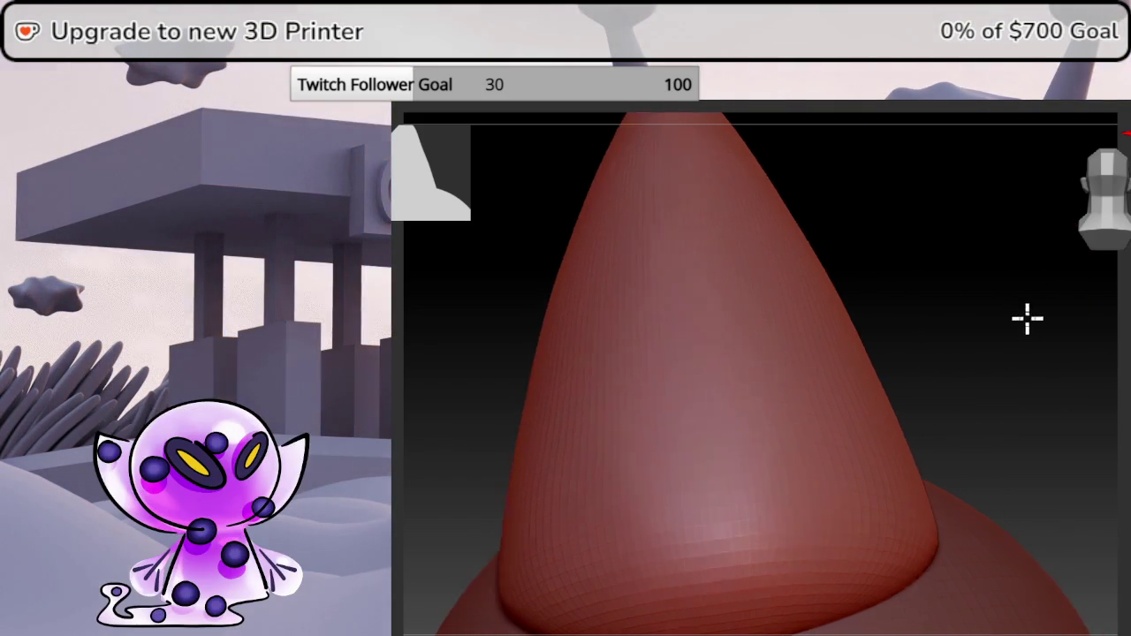
{"action": "mouse_move", "coordinate": [1025, 318]}
{"action": "left_mouse_down"}
{"action": "mouse_move", "coordinate": [1010, 318]}
{"action": "mouse_move", "coordinate": [1064, 222]}
{"action": "mouse_move", "coordinate": [927, 303]}
{"action": "mouse_move", "coordinate": [866, 289]}
{"action": "mouse_move", "coordinate": [817, 356]}
{"action": "left_mouse_up"}
{"action": "left_click_drag", "start_coordinate": [956, 352], "coordinate": [929, 353]}
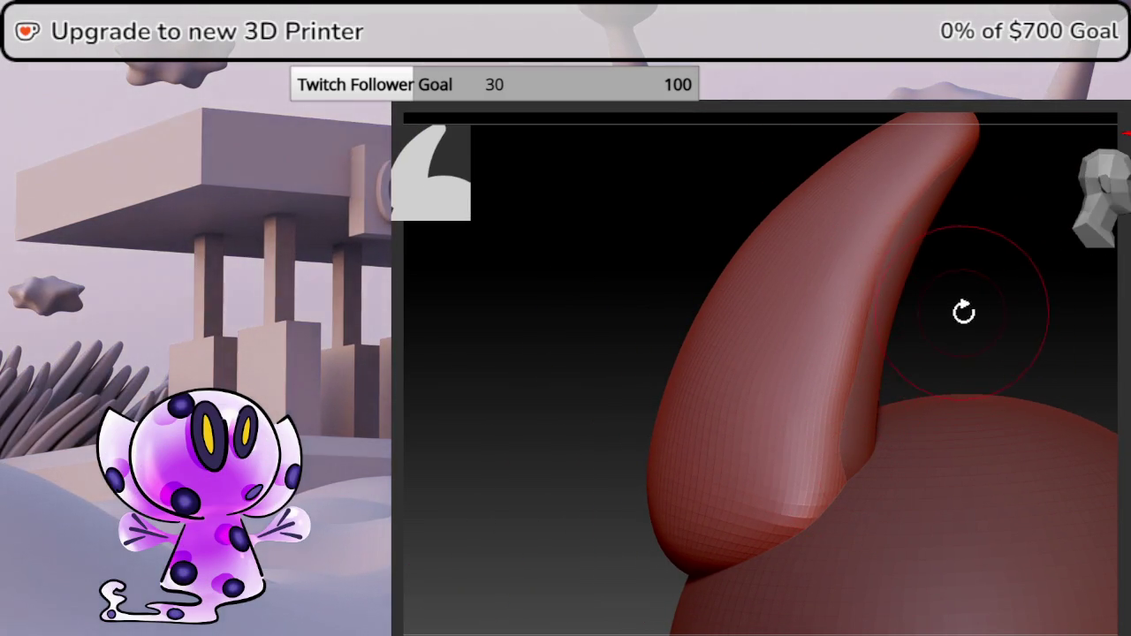
{"action": "mouse_move", "coordinate": [965, 311]}
{"action": "left_mouse_down"}
{"action": "mouse_move", "coordinate": [934, 344]}
{"action": "mouse_move", "coordinate": [922, 344]}
{"action": "mouse_move", "coordinate": [962, 334]}
{"action": "mouse_move", "coordinate": [979, 313]}
{"action": "mouse_move", "coordinate": [961, 306]}
{"action": "mouse_move", "coordinate": [801, 363]}
{"action": "mouse_move", "coordinate": [866, 320]}
{"action": "mouse_move", "coordinate": [846, 328]}
{"action": "mouse_move", "coordinate": [925, 379]}
{"action": "mouse_move", "coordinate": [914, 380]}
{"action": "left_mouse_up"}
{"action": "mouse_move", "coordinate": [958, 287]}
{"action": "left_mouse_down"}
{"action": "mouse_move", "coordinate": [964, 356]}
{"action": "mouse_move", "coordinate": [906, 369]}
{"action": "mouse_move", "coordinate": [916, 357]}
{"action": "left_mouse_up"}
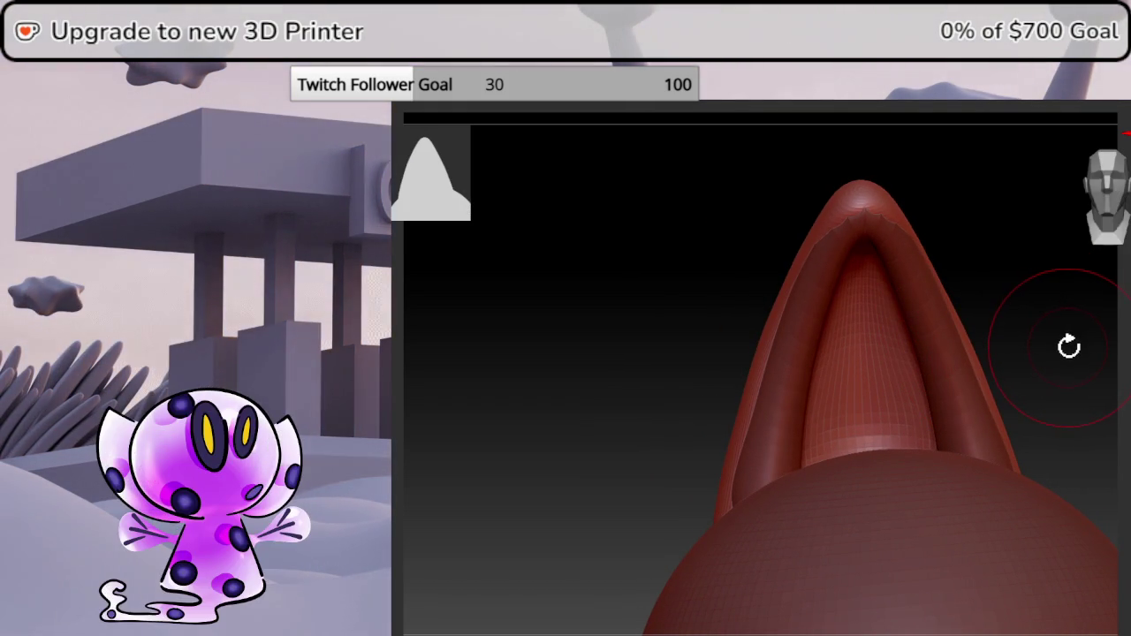
{"action": "mouse_move", "coordinate": [1068, 333]}
{"action": "left_mouse_down"}
{"action": "mouse_move", "coordinate": [1123, 328]}
{"action": "mouse_move", "coordinate": [1110, 319]}
{"action": "left_mouse_up"}
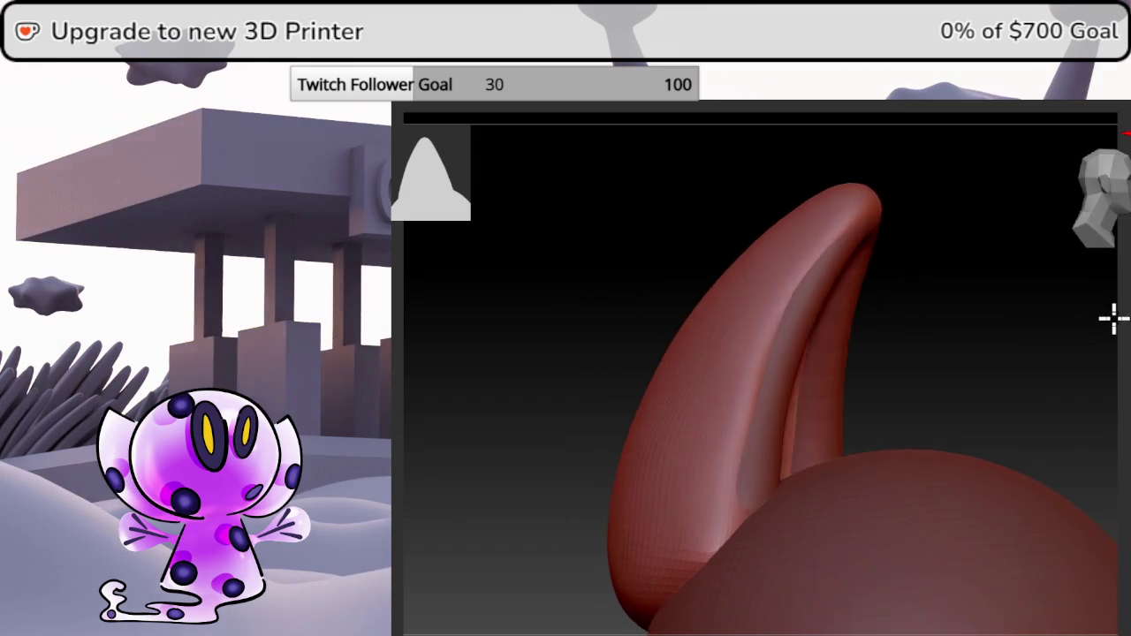
{"action": "left_click_drag", "start_coordinate": [857, 415], "coordinate": [944, 371]}
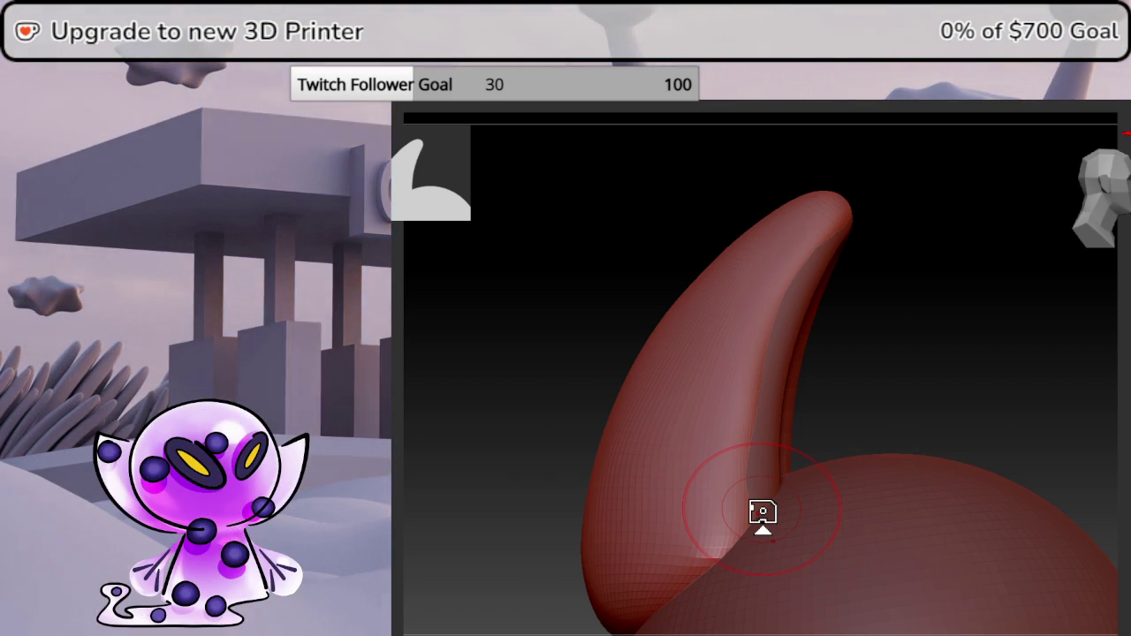
{"action": "mouse_move", "coordinate": [952, 383]}
{"action": "left_mouse_down"}
{"action": "mouse_move", "coordinate": [975, 391]}
{"action": "mouse_move", "coordinate": [960, 397]}
{"action": "left_mouse_up"}
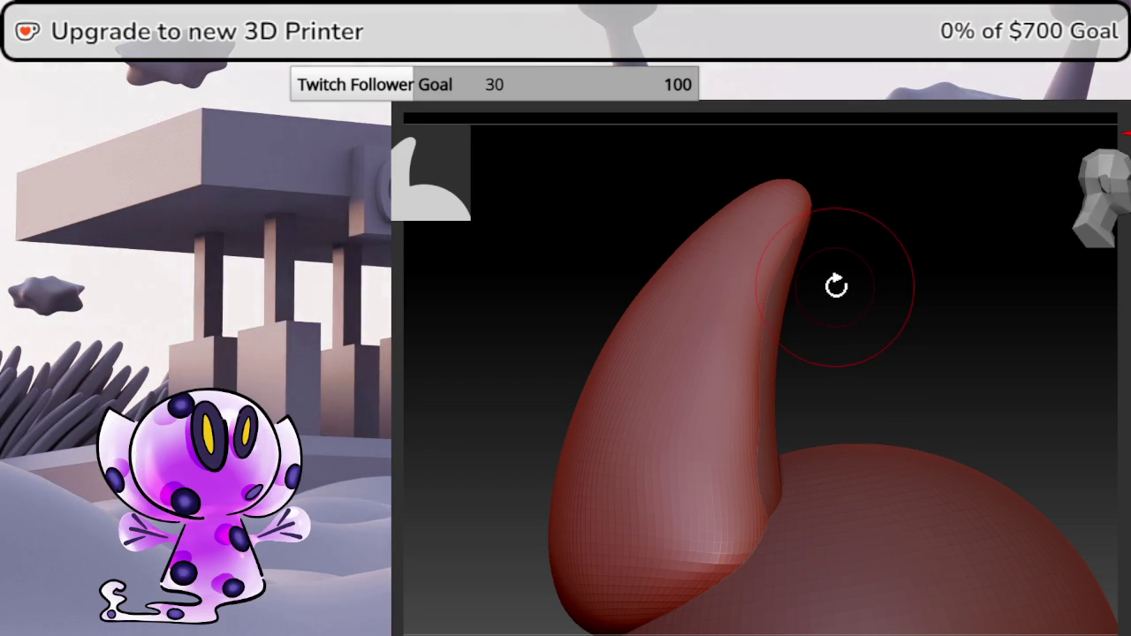
{"action": "mouse_move", "coordinate": [925, 307]}
{"action": "left_mouse_down"}
{"action": "mouse_move", "coordinate": [872, 313]}
{"action": "mouse_move", "coordinate": [894, 315]}
{"action": "mouse_move", "coordinate": [883, 302]}
{"action": "left_mouse_up"}
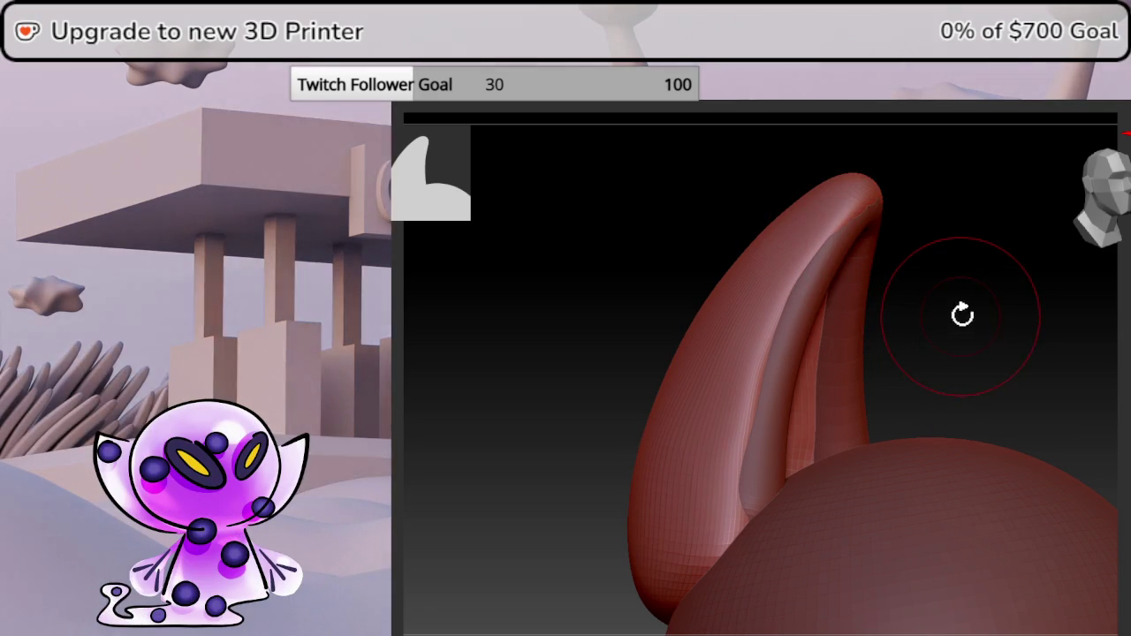
{"action": "mouse_move", "coordinate": [951, 317]}
{"action": "left_mouse_down"}
{"action": "mouse_move", "coordinate": [980, 309]}
{"action": "mouse_move", "coordinate": [946, 313]}
{"action": "left_mouse_up"}
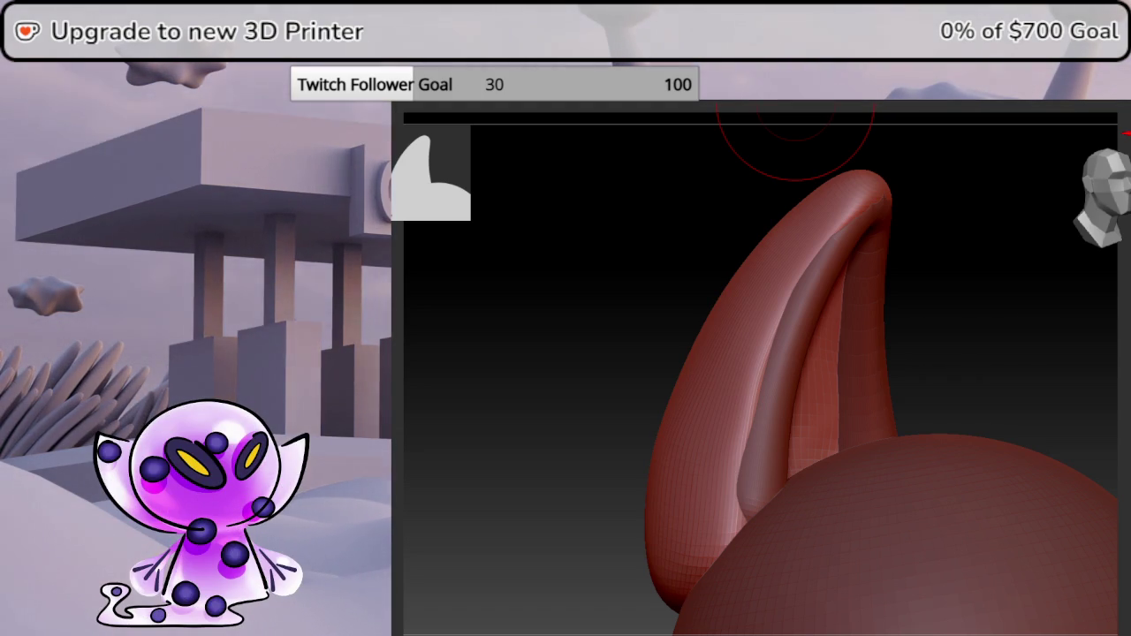
{"action": "left_click_drag", "start_coordinate": [795, 125], "coordinate": [1049, 366]}
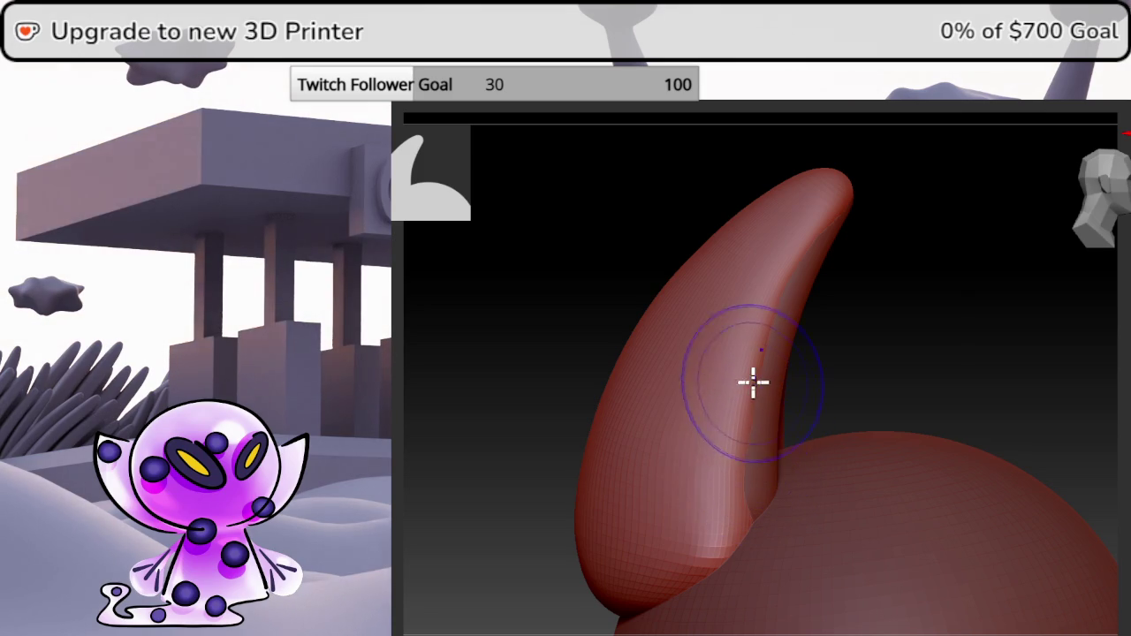
{"action": "mouse_move", "coordinate": [730, 521]}
{"action": "right_mouse_down"}
{"action": "mouse_move", "coordinate": [868, 374]}
{"action": "mouse_move", "coordinate": [752, 396]}
{"action": "mouse_move", "coordinate": [828, 369]}
{"action": "mouse_move", "coordinate": [874, 381]}
{"action": "mouse_move", "coordinate": [901, 373]}
{"action": "right_mouse_up"}
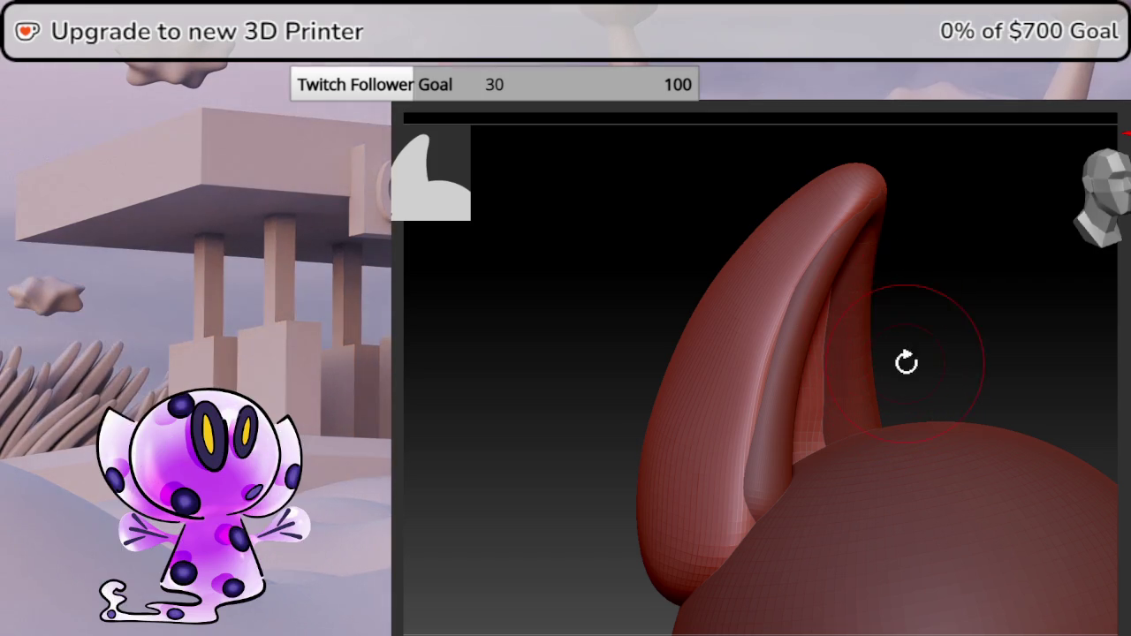
{"action": "mouse_move", "coordinate": [907, 361]}
{"action": "right_mouse_down"}
{"action": "mouse_move", "coordinate": [874, 397]}
{"action": "mouse_move", "coordinate": [843, 398]}
{"action": "mouse_move", "coordinate": [833, 415]}
{"action": "mouse_move", "coordinate": [881, 382]}
{"action": "right_mouse_up"}
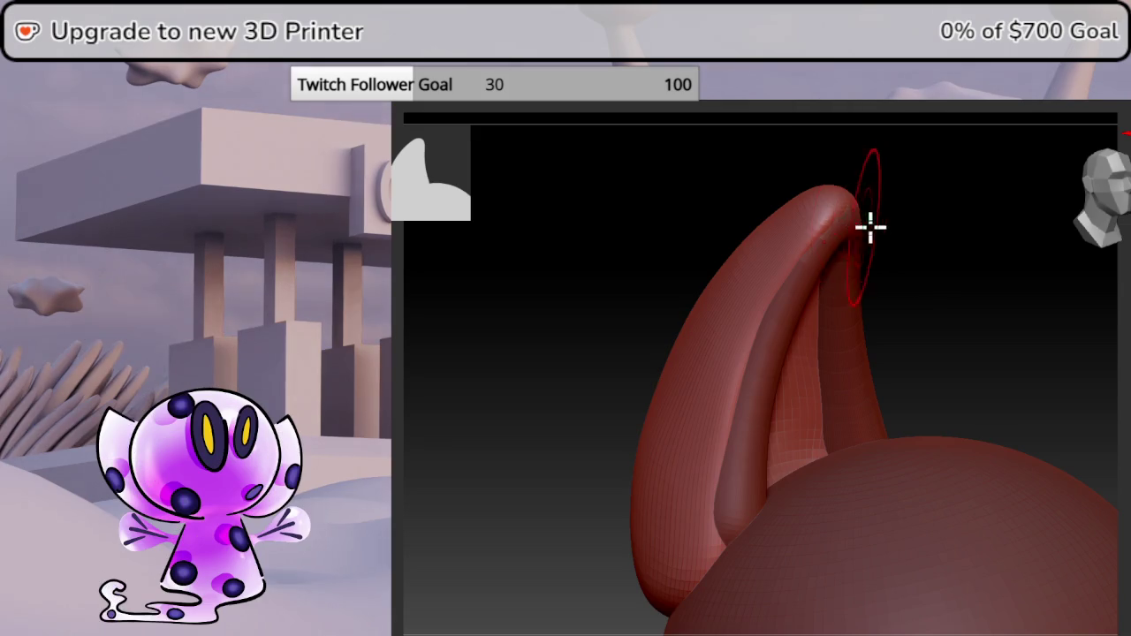
{"action": "left_click_drag", "start_coordinate": [869, 227], "coordinate": [977, 218]}
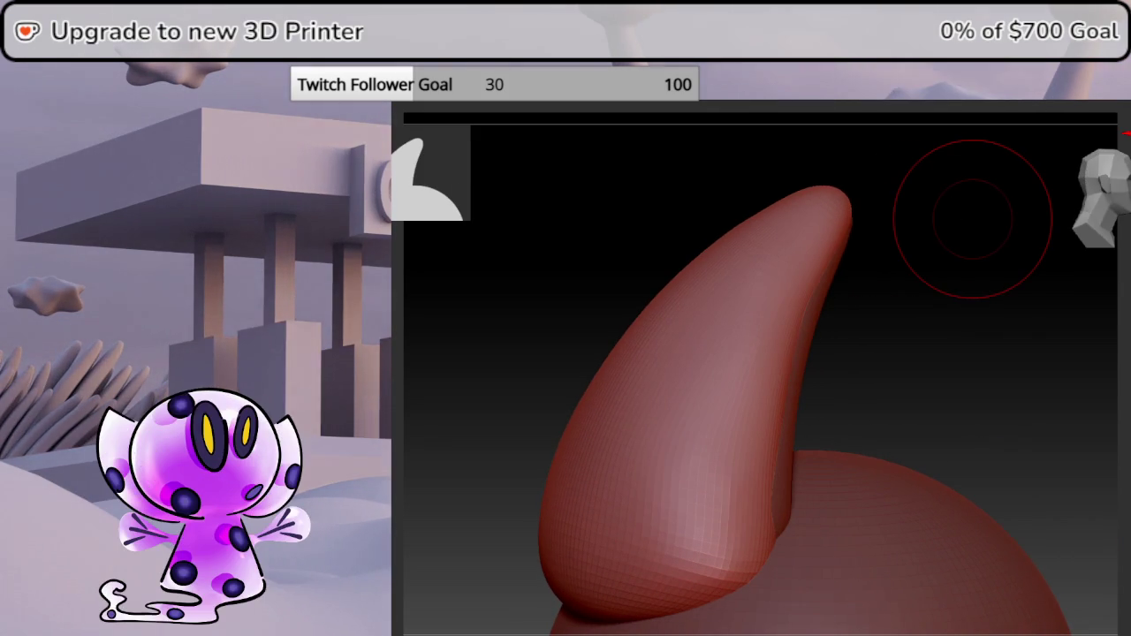
{"action": "mouse_move", "coordinate": [972, 221]}
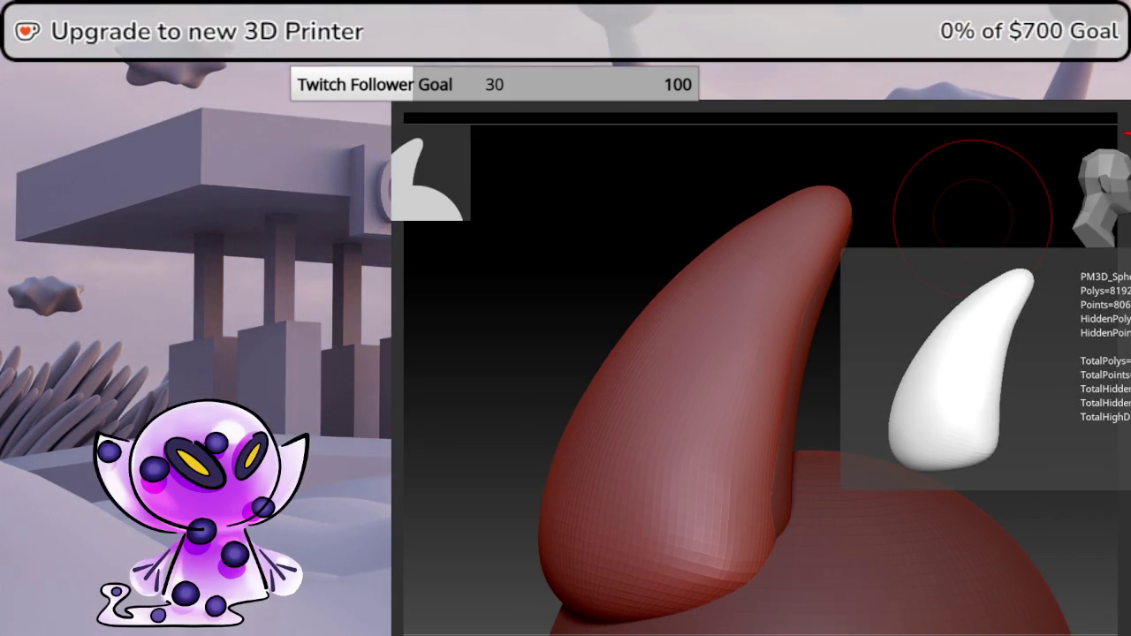
{"action": "left_click", "coordinate": [1124, 423]}
{"action": "mouse_move", "coordinate": [1096, 416]}
{"action": "left_mouse_down"}
{"action": "mouse_move", "coordinate": [1049, 416]}
{"action": "mouse_move", "coordinate": [1115, 389]}
{"action": "mouse_move", "coordinate": [1102, 382]}
{"action": "left_mouse_up"}
{"action": "left_click", "coordinate": [1127, 375]}
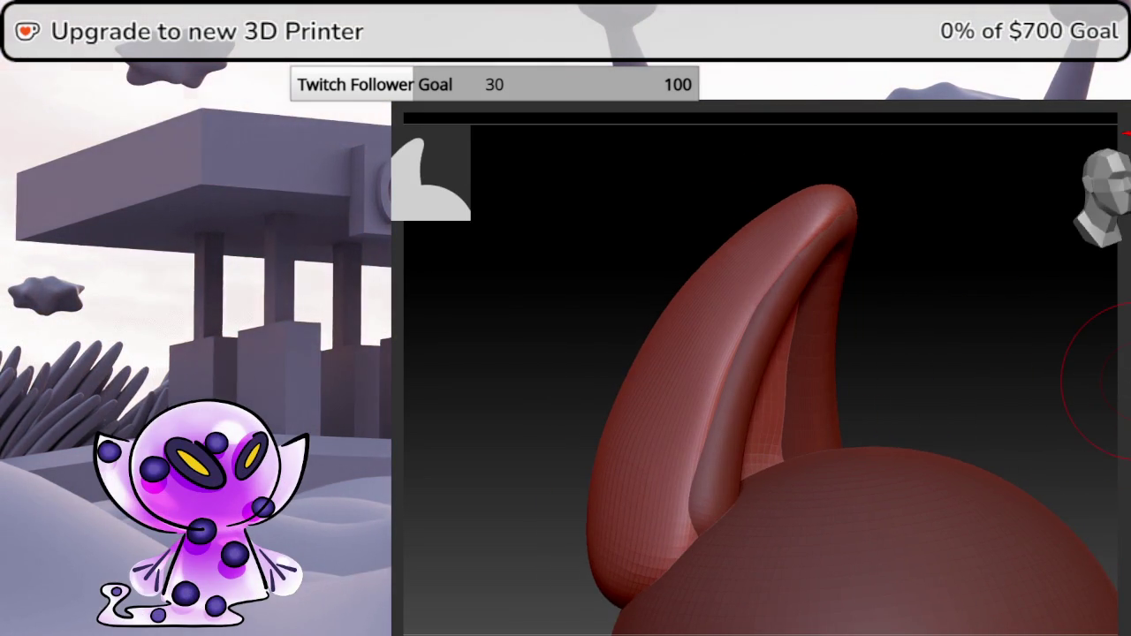
{"action": "left_click_drag", "start_coordinate": [1126, 234], "coordinate": [1115, 205]}
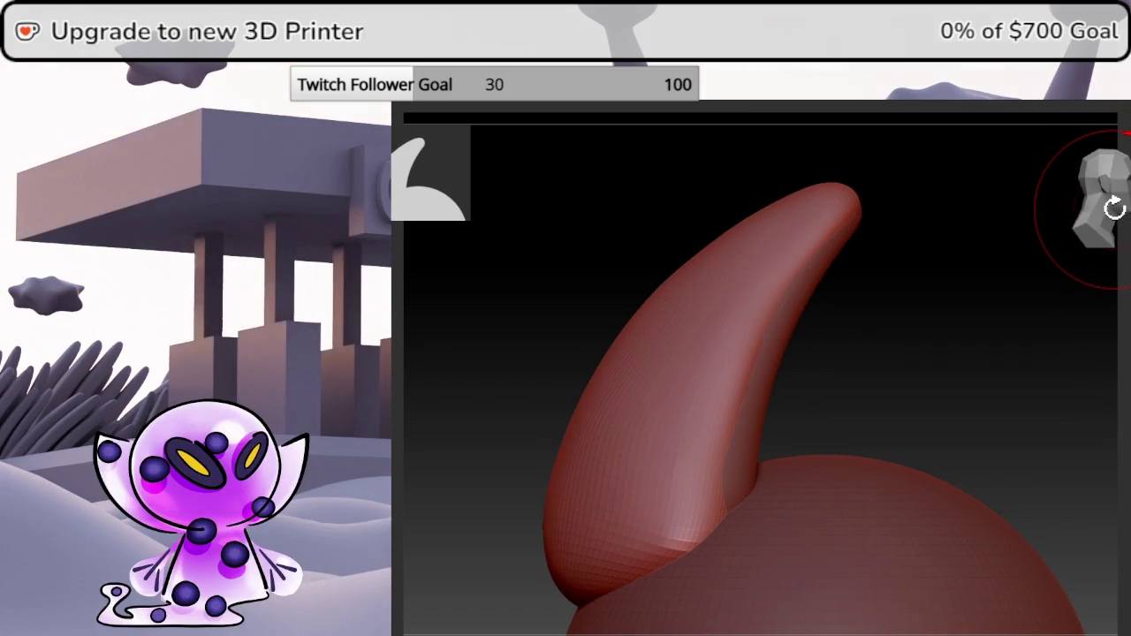
{"action": "left_click_drag", "start_coordinate": [977, 274], "coordinate": [919, 341]}
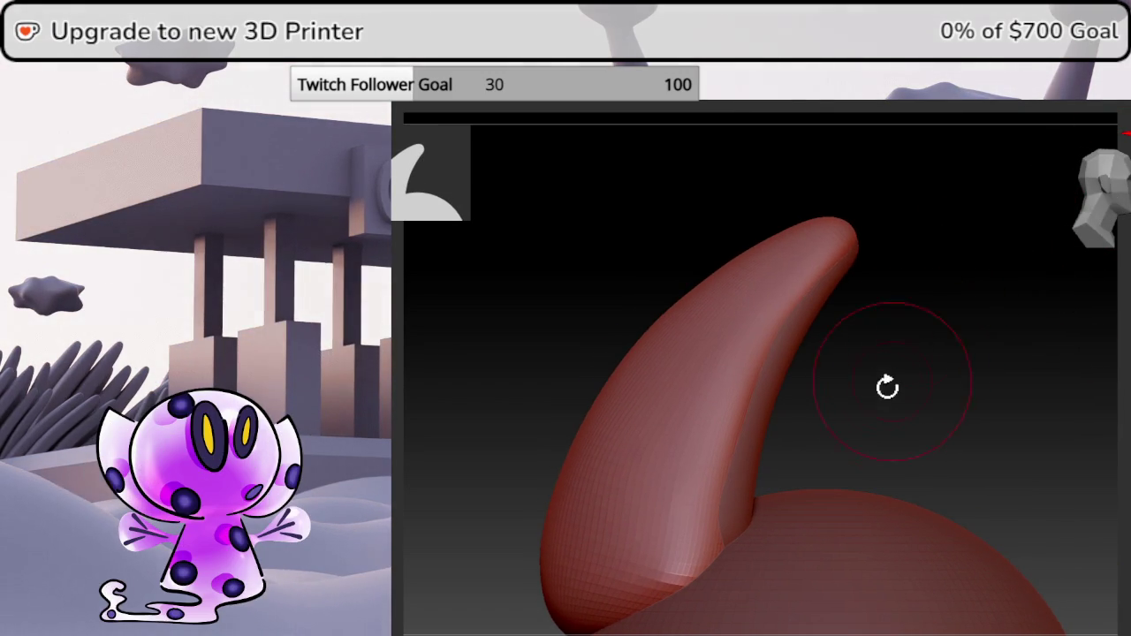
{"action": "mouse_move", "coordinate": [887, 386]}
{"action": "left_mouse_down"}
{"action": "mouse_move", "coordinate": [893, 357]}
{"action": "mouse_move", "coordinate": [855, 354]}
{"action": "left_mouse_up"}
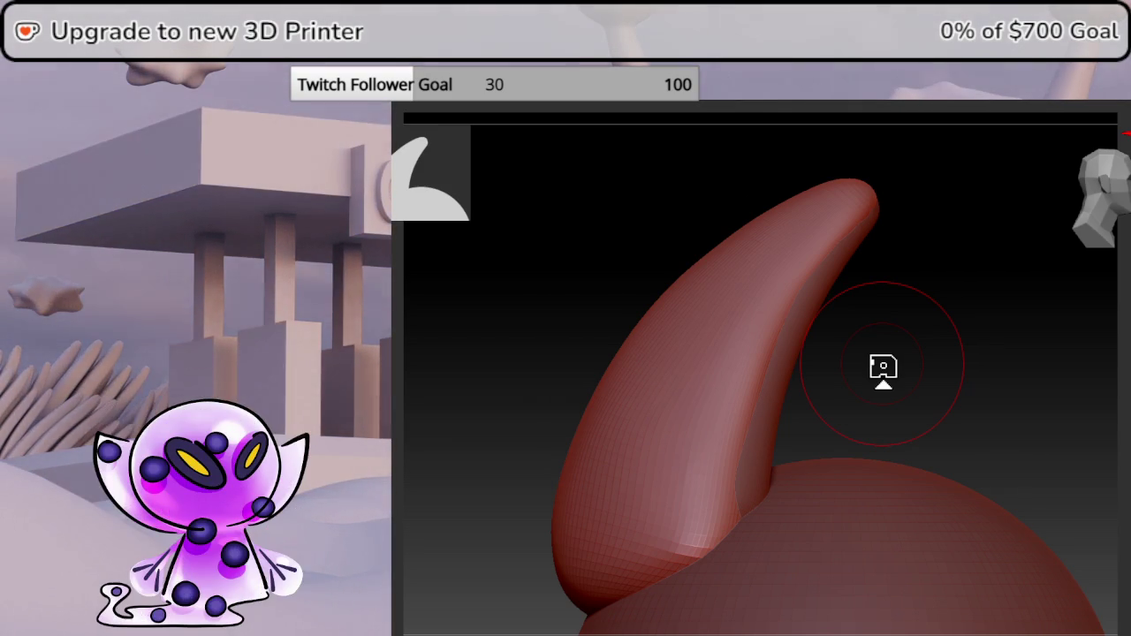
{"action": "key", "text": "shift+f"}
{"action": "mouse_move", "coordinate": [851, 409]}
{"action": "left_mouse_down"}
{"action": "mouse_move", "coordinate": [813, 427]}
{"action": "mouse_move", "coordinate": [849, 438]}
{"action": "left_mouse_up"}
{"action": "key", "text": "shift+f"}
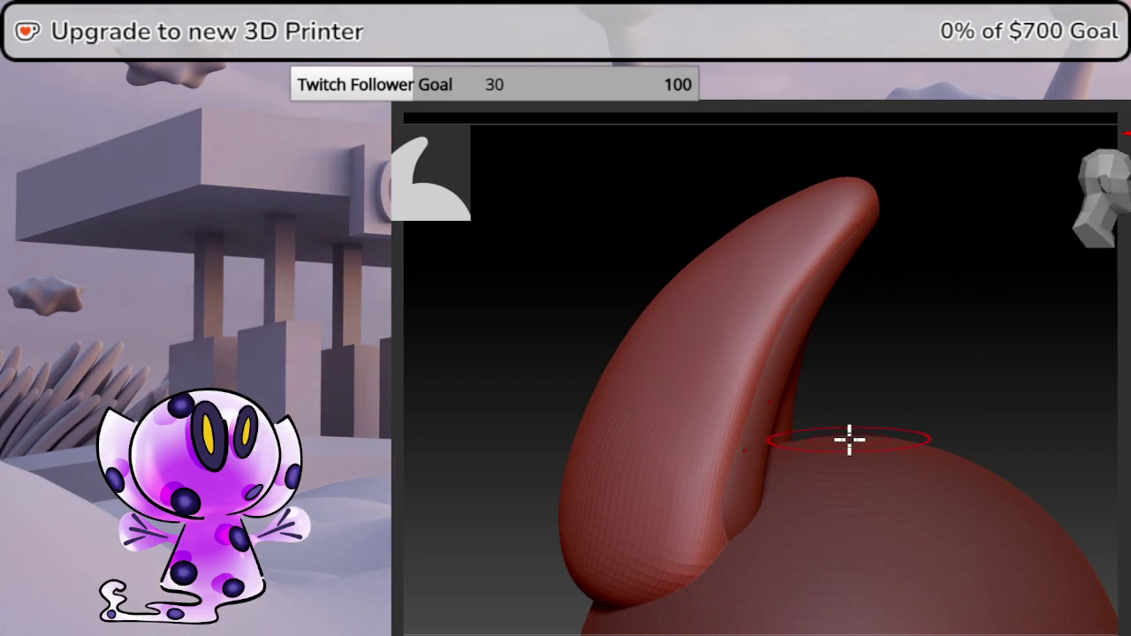
{"action": "key", "text": "shift+f"}
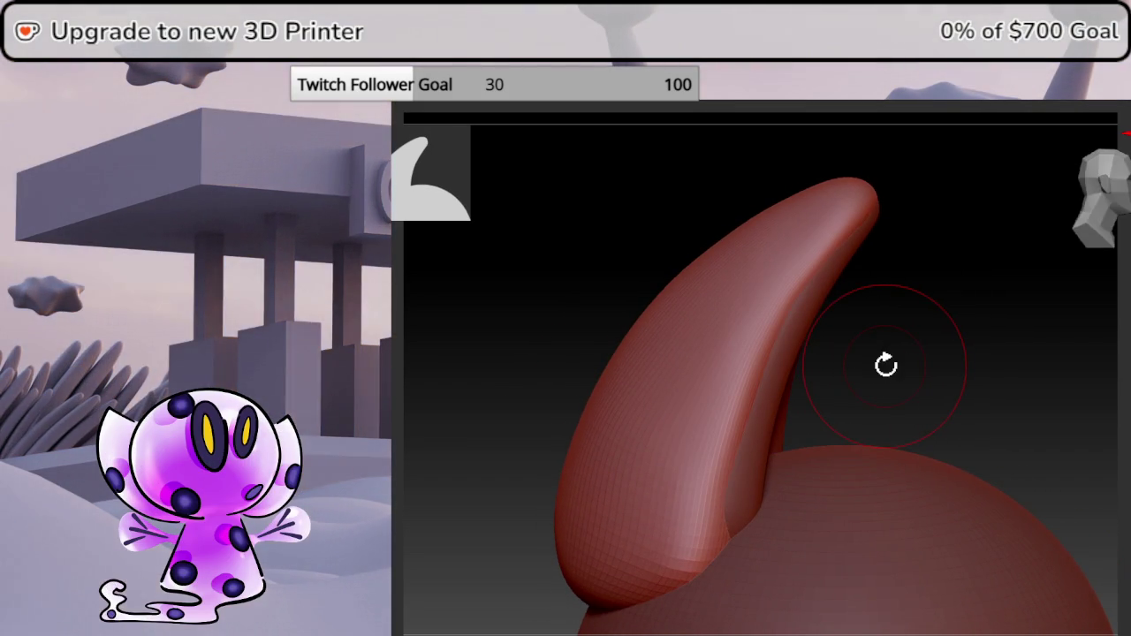
{"action": "mouse_move", "coordinate": [999, 346]}
{"action": "left_mouse_down"}
{"action": "mouse_move", "coordinate": [993, 361]}
{"action": "mouse_move", "coordinate": [1008, 361]}
{"action": "mouse_move", "coordinate": [973, 365]}
{"action": "mouse_move", "coordinate": [879, 341]}
{"action": "mouse_move", "coordinate": [914, 363]}
{"action": "mouse_move", "coordinate": [925, 353]}
{"action": "mouse_move", "coordinate": [890, 313]}
{"action": "left_mouse_up"}
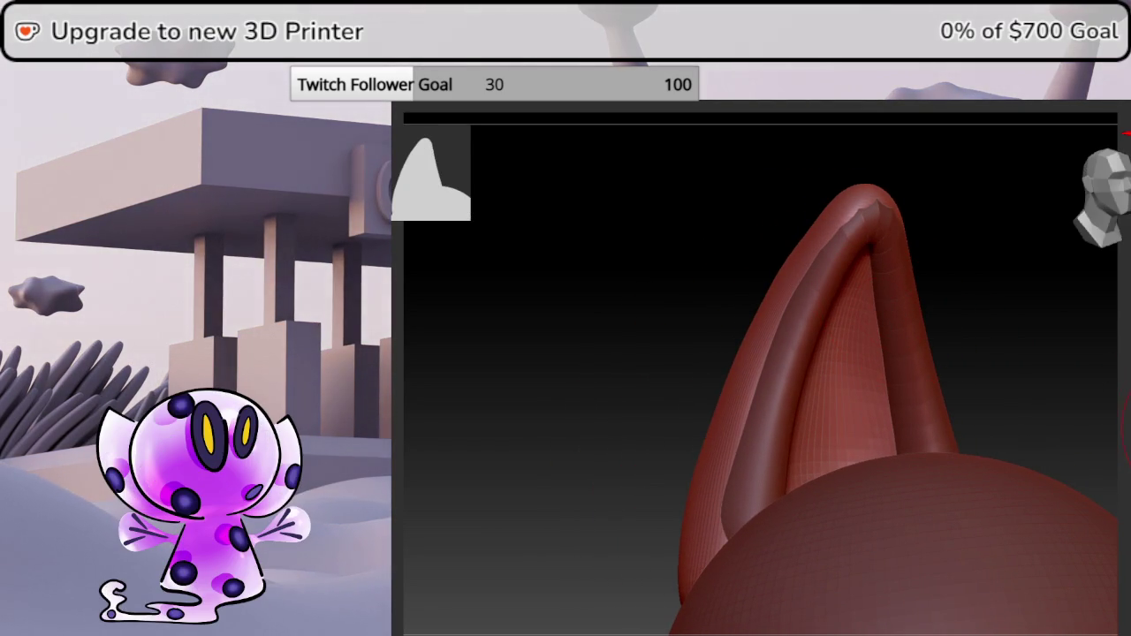
Toggle Solo off and on, then smooth and reshape the crease at the ear's base.
{"action": "left_click", "coordinate": [1128, 434]}
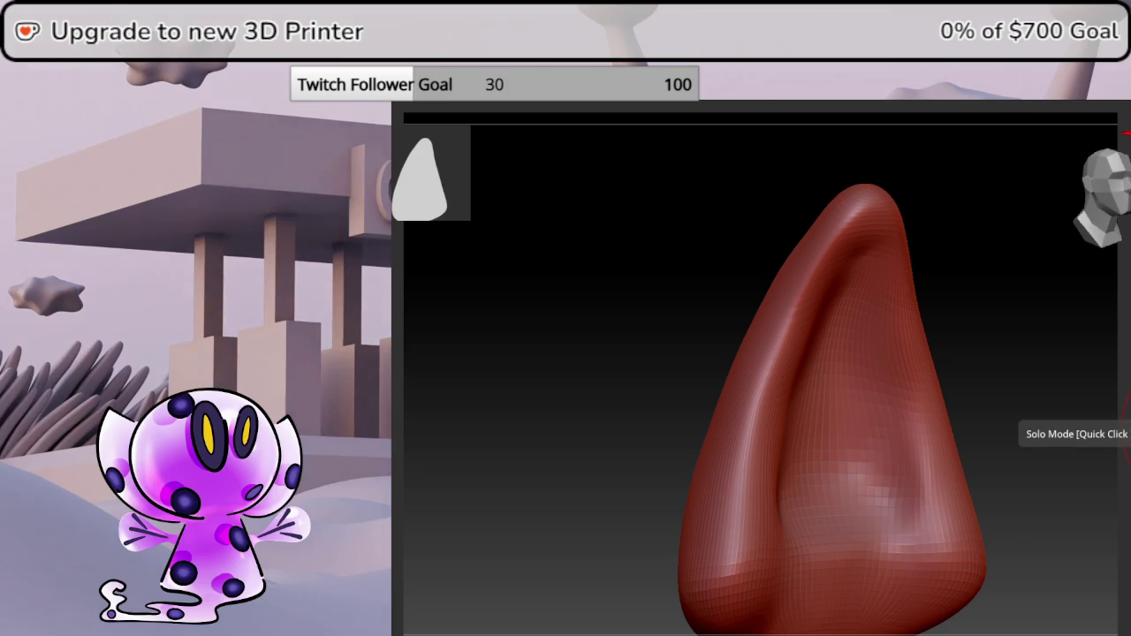
{"action": "left_click", "coordinate": [1126, 433]}
{"action": "mouse_move", "coordinate": [1062, 364]}
{"action": "left_mouse_down"}
{"action": "mouse_move", "coordinate": [1066, 341]}
{"action": "mouse_move", "coordinate": [1073, 354]}
{"action": "left_mouse_up"}
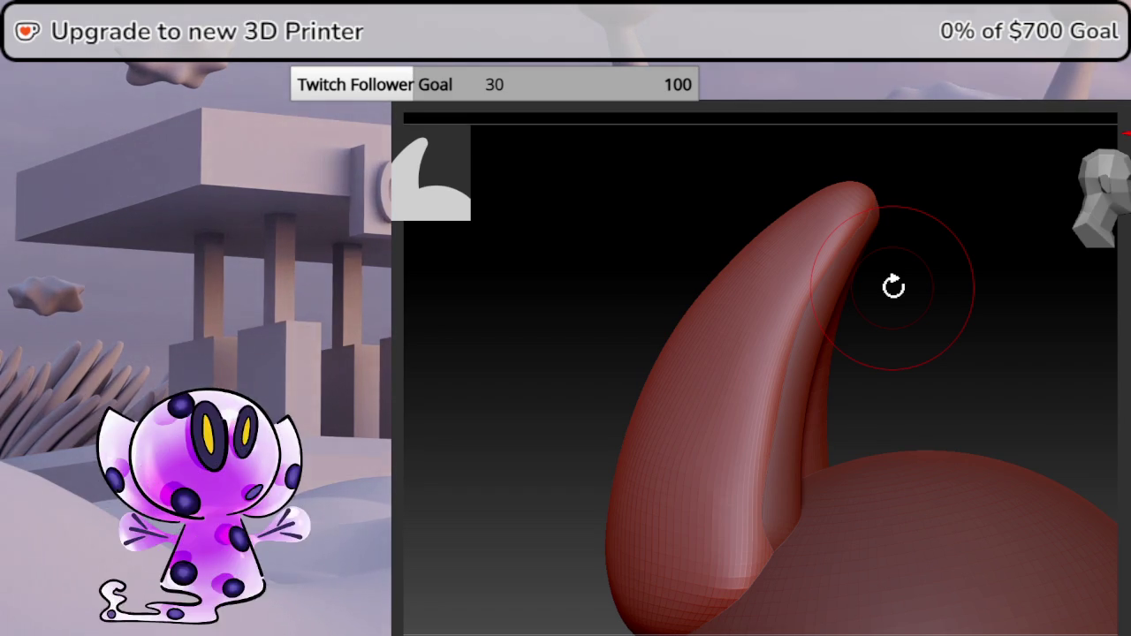
{"action": "left_click_drag", "start_coordinate": [911, 379], "coordinate": [893, 404]}
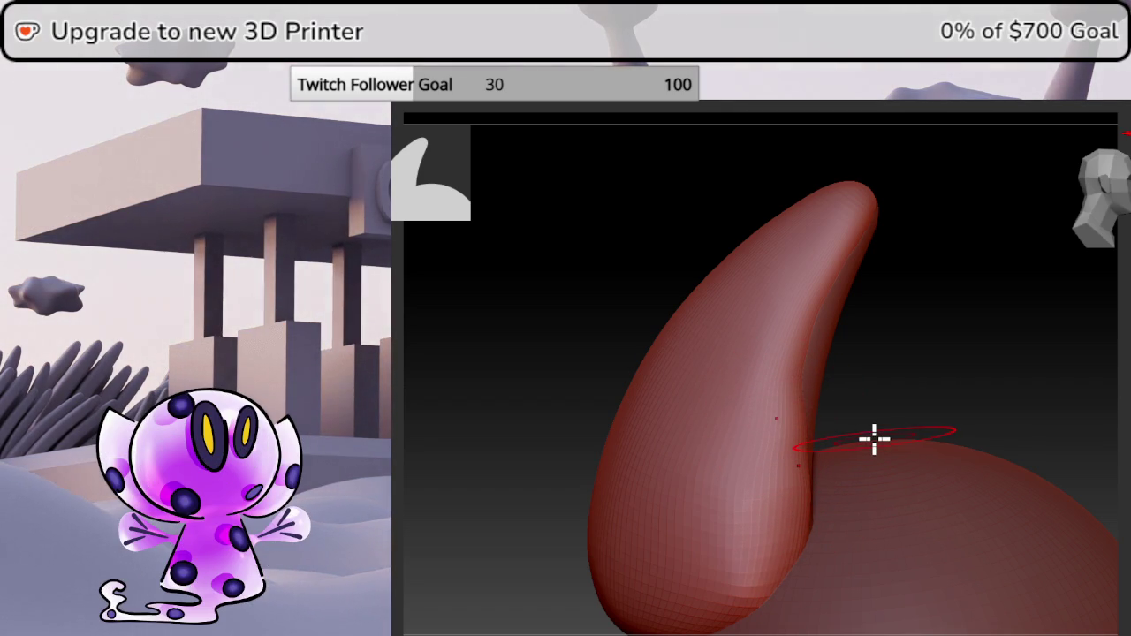
{"action": "left_click_drag", "start_coordinate": [816, 418], "coordinate": [811, 444], "text": "shift"}
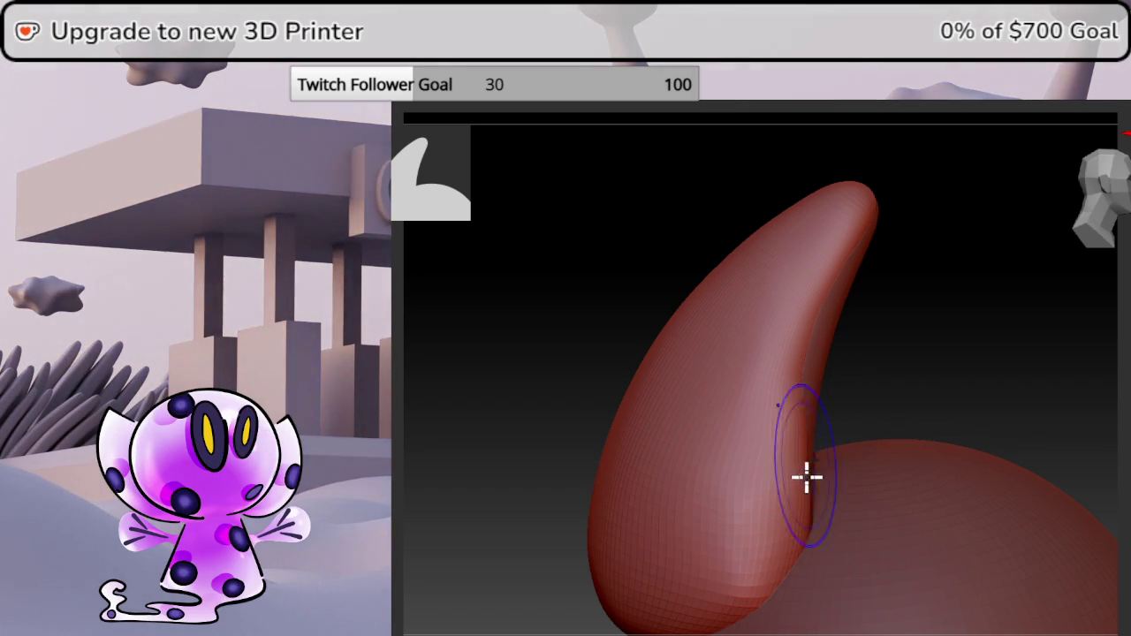
{"action": "mouse_move", "coordinate": [810, 510]}
{"action": "left_mouse_down", "text": "shift"}
{"action": "mouse_move", "coordinate": [809, 378]}
{"action": "mouse_move", "coordinate": [854, 379]}
{"action": "left_mouse_up", "text": "shift"}
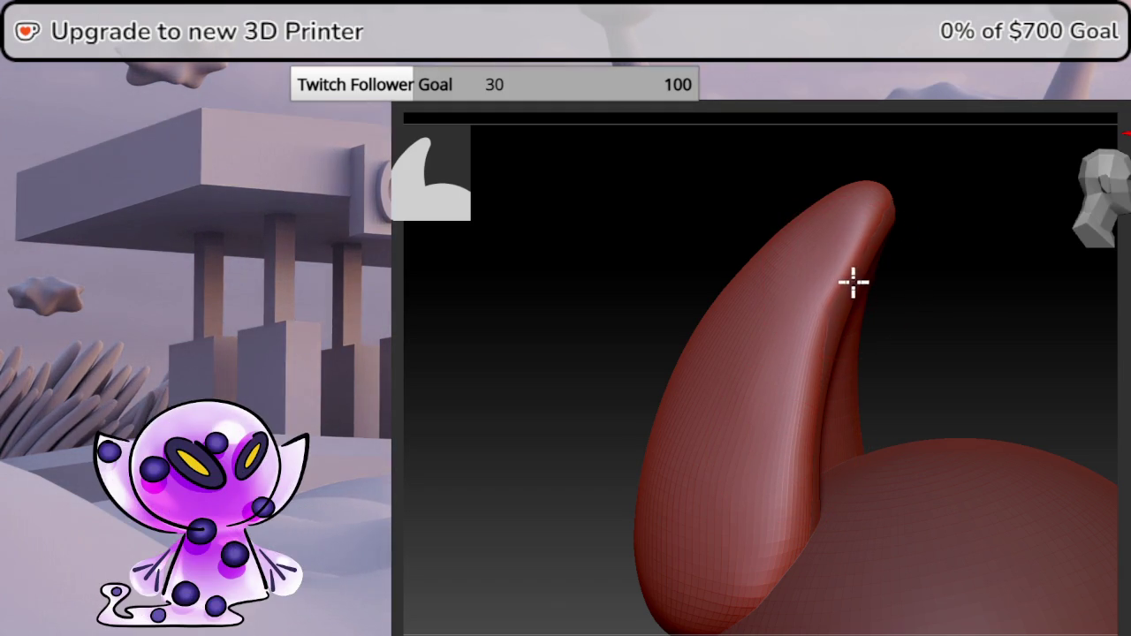
Orbit to show the ear's inner face against the reference drawing.
{"action": "mouse_move", "coordinate": [851, 297]}
{"action": "right_mouse_down"}
{"action": "mouse_move", "coordinate": [947, 315]}
{"action": "mouse_move", "coordinate": [904, 306]}
{"action": "mouse_move", "coordinate": [1013, 348]}
{"action": "mouse_move", "coordinate": [1016, 379]}
{"action": "mouse_move", "coordinate": [1063, 358]}
{"action": "right_mouse_up"}
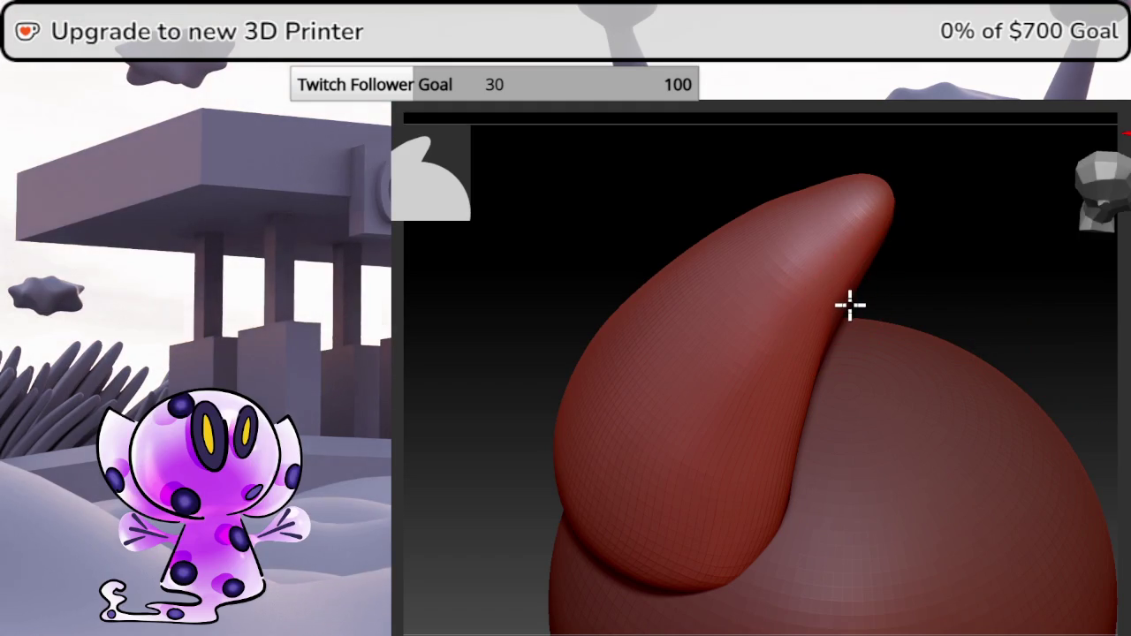
{"action": "mouse_move", "coordinate": [853, 306]}
{"action": "right_mouse_down"}
{"action": "mouse_move", "coordinate": [919, 263]}
{"action": "mouse_move", "coordinate": [866, 306]}
{"action": "mouse_move", "coordinate": [1017, 310]}
{"action": "mouse_move", "coordinate": [1015, 295]}
{"action": "right_mouse_up"}
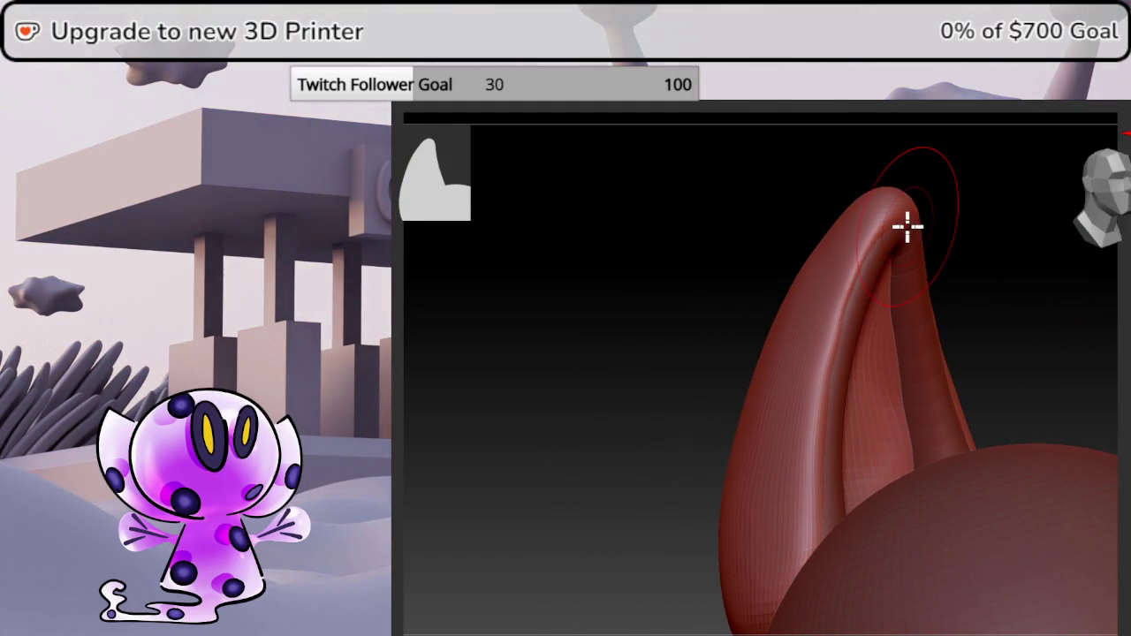
{"action": "right_click_drag", "start_coordinate": [907, 227], "coordinate": [1078, 353]}
{"action": "mouse_move", "coordinate": [842, 309]}
{"action": "right_mouse_down"}
{"action": "mouse_move", "coordinate": [849, 371]}
{"action": "mouse_move", "coordinate": [798, 376]}
{"action": "mouse_move", "coordinate": [852, 352]}
{"action": "mouse_move", "coordinate": [751, 332]}
{"action": "right_mouse_up"}
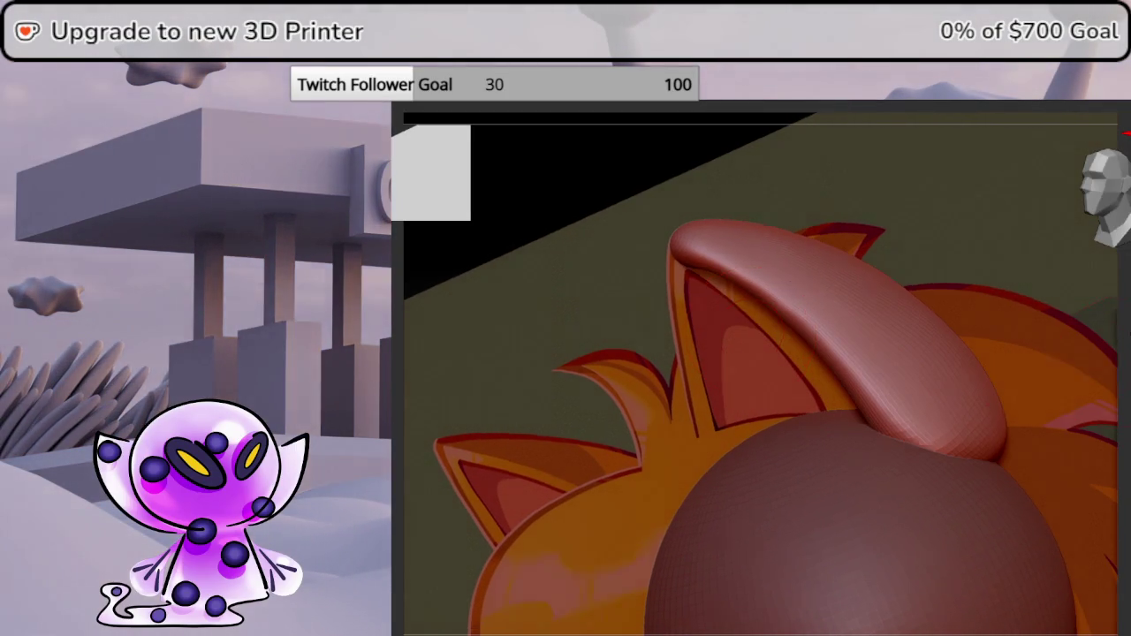
Show the reference drawing behind the model and line up side and front views of the ear.
{"action": "left_click", "coordinate": [751, 334], "text": "ctrl+shift"}
{"action": "right_click_drag", "start_coordinate": [751, 334], "coordinate": [672, 354]}
{"action": "mouse_move", "coordinate": [1105, 190]}
{"action": "left_mouse_down"}
{"action": "mouse_move", "coordinate": [1093, 182]}
{"action": "mouse_move", "coordinate": [917, 356]}
{"action": "mouse_move", "coordinate": [926, 359]}
{"action": "mouse_move", "coordinate": [896, 351]}
{"action": "left_mouse_up"}
{"action": "left_click", "coordinate": [1103, 181], "text": "ctrl+shift"}
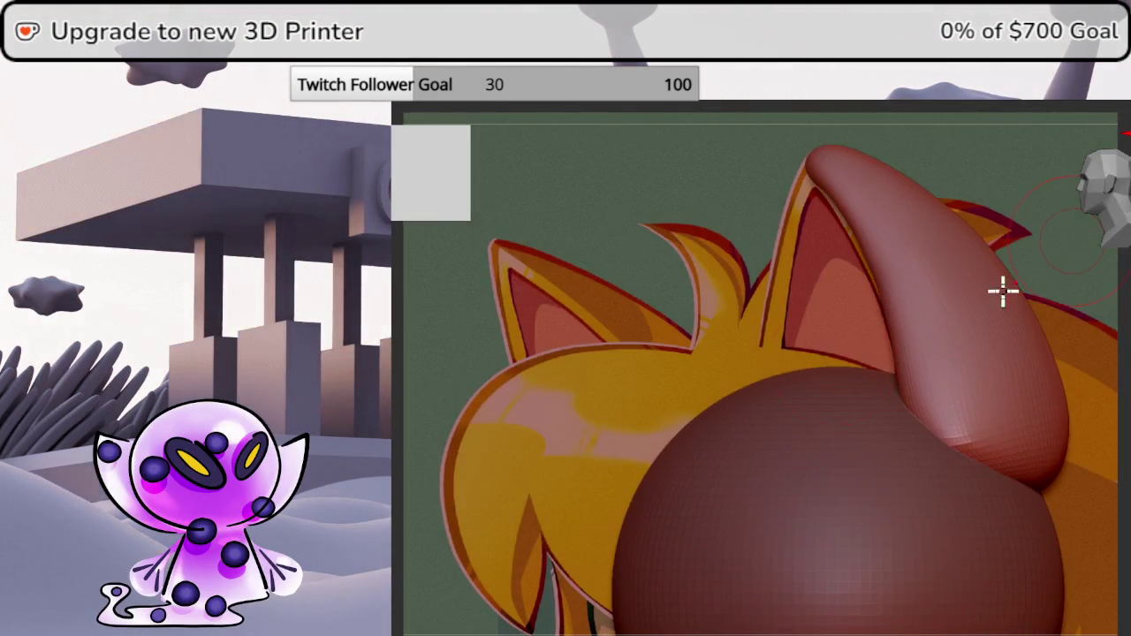
{"action": "left_click_drag", "start_coordinate": [1002, 291], "coordinate": [884, 372]}
{"action": "right_click_drag", "start_coordinate": [979, 357], "coordinate": [750, 376], "text": "alt"}
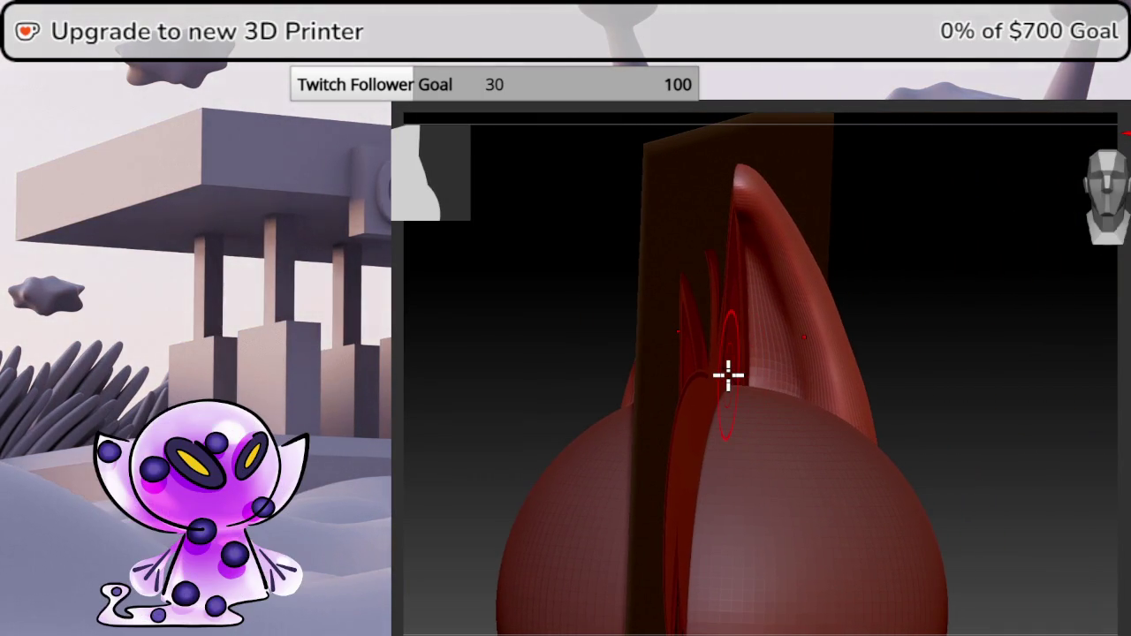
{"action": "mouse_move", "coordinate": [1125, 377]}
{"action": "left_mouse_down"}
{"action": "mouse_move", "coordinate": [1027, 388]}
{"action": "mouse_move", "coordinate": [1017, 380]}
{"action": "left_mouse_up"}
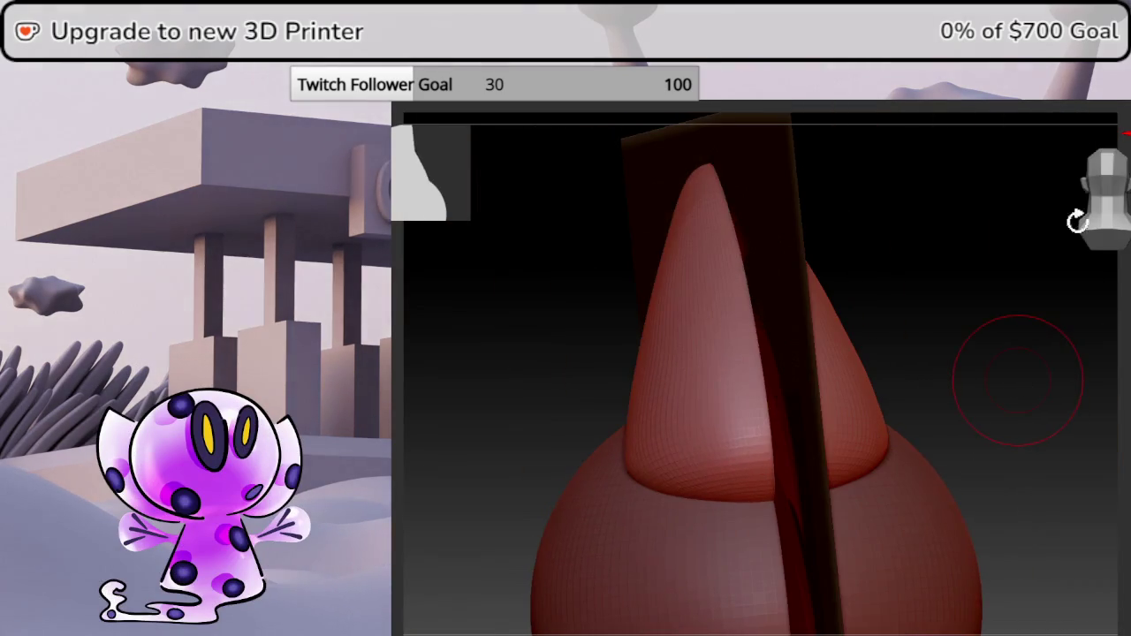
{"action": "left_click", "coordinate": [1071, 215]}
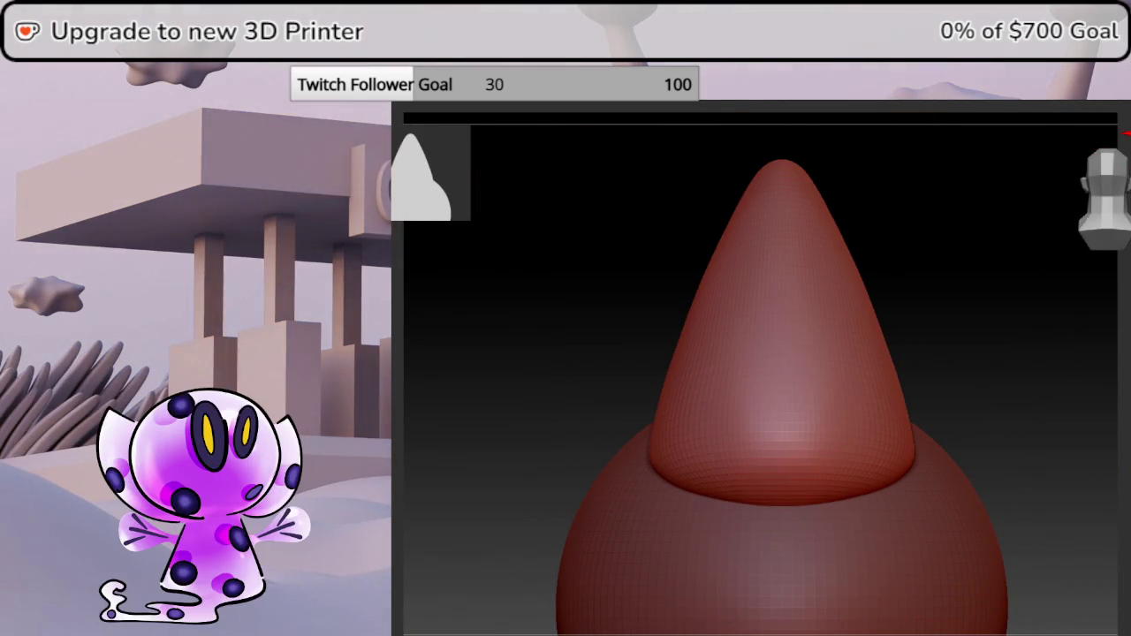
Drag the ear's base lower on the head with the Move brush, checking alignment against the reference.
{"action": "right_click", "coordinate": [793, 367]}
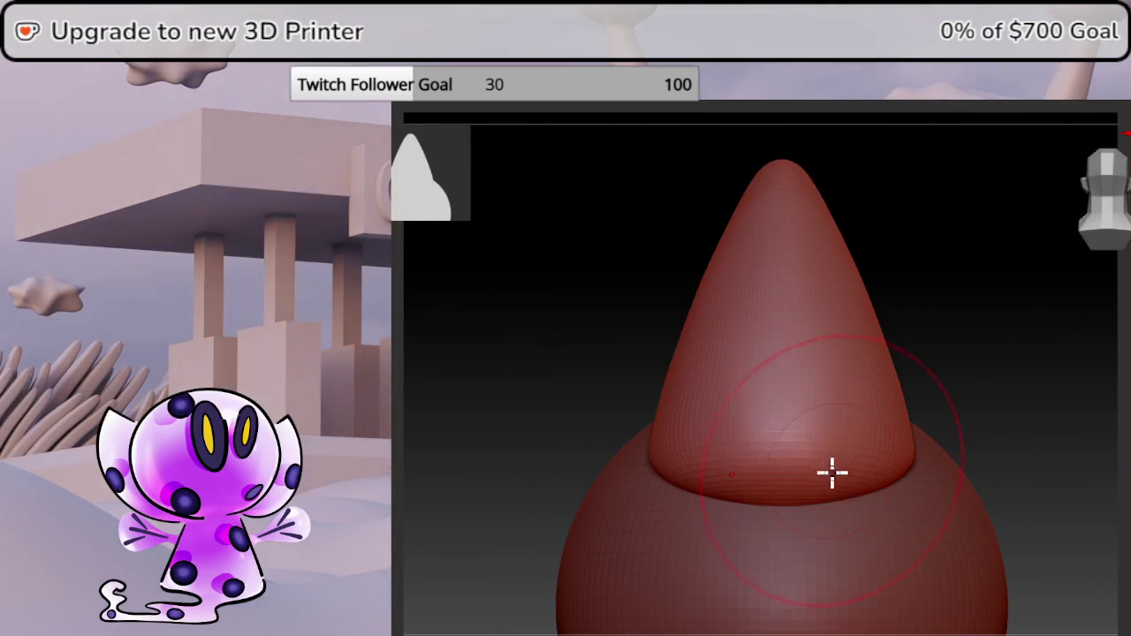
{"action": "left_click_drag", "start_coordinate": [841, 495], "coordinate": [843, 545]}
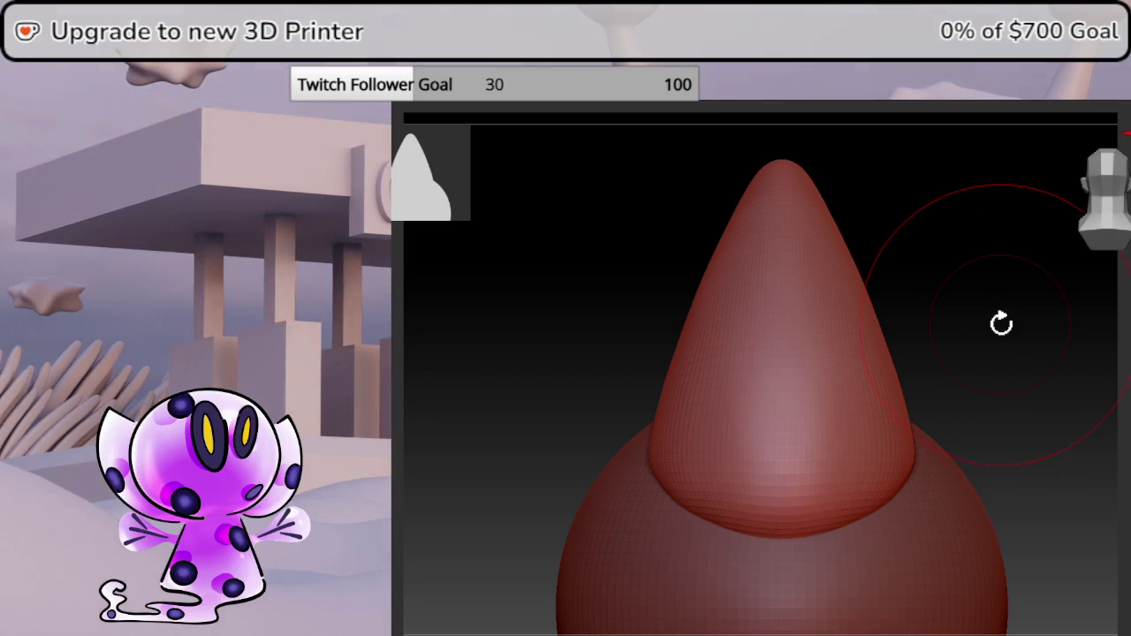
{"action": "mouse_move", "coordinate": [1033, 320]}
{"action": "left_mouse_down"}
{"action": "mouse_move", "coordinate": [1099, 303]}
{"action": "mouse_move", "coordinate": [1123, 311]}
{"action": "mouse_move", "coordinate": [1077, 333]}
{"action": "mouse_move", "coordinate": [1040, 308]}
{"action": "left_mouse_up"}
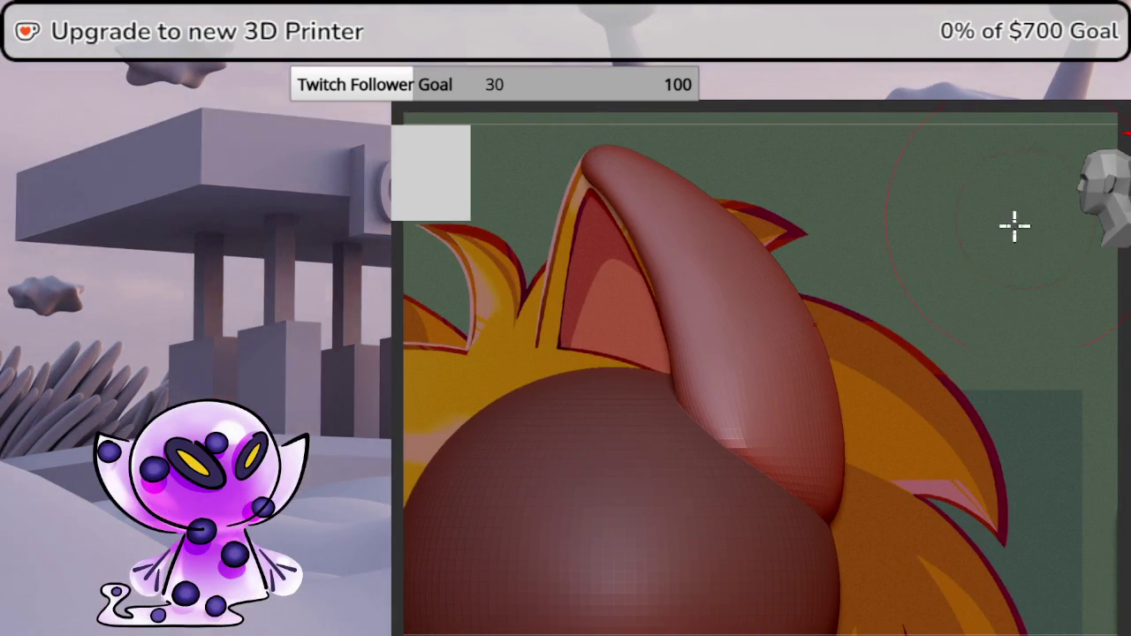
{"action": "left_click_drag", "start_coordinate": [730, 402], "coordinate": [788, 391], "text": "alt"}
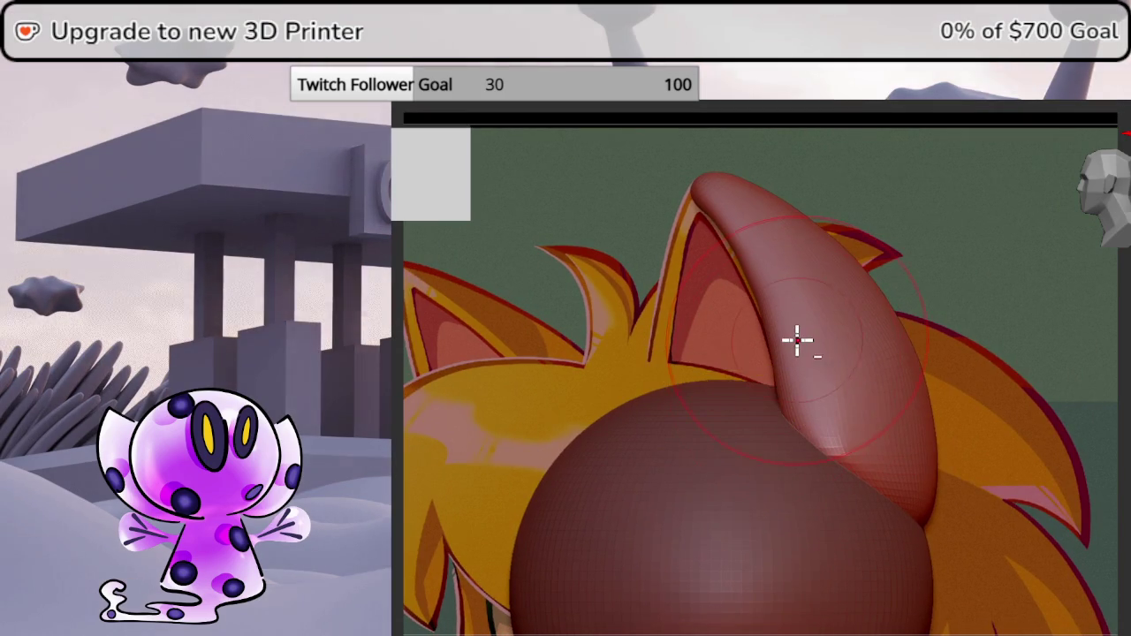
{"action": "left_click_drag", "start_coordinate": [798, 335], "coordinate": [917, 325], "text": "alt"}
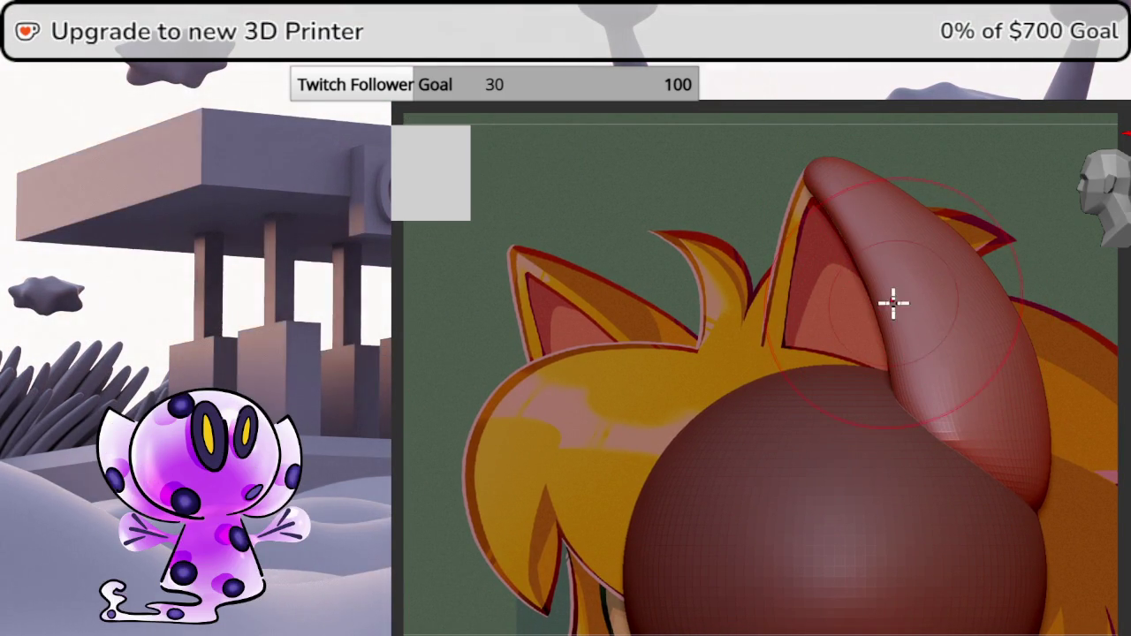
{"action": "right_click_drag", "start_coordinate": [908, 311], "coordinate": [1127, 325]}
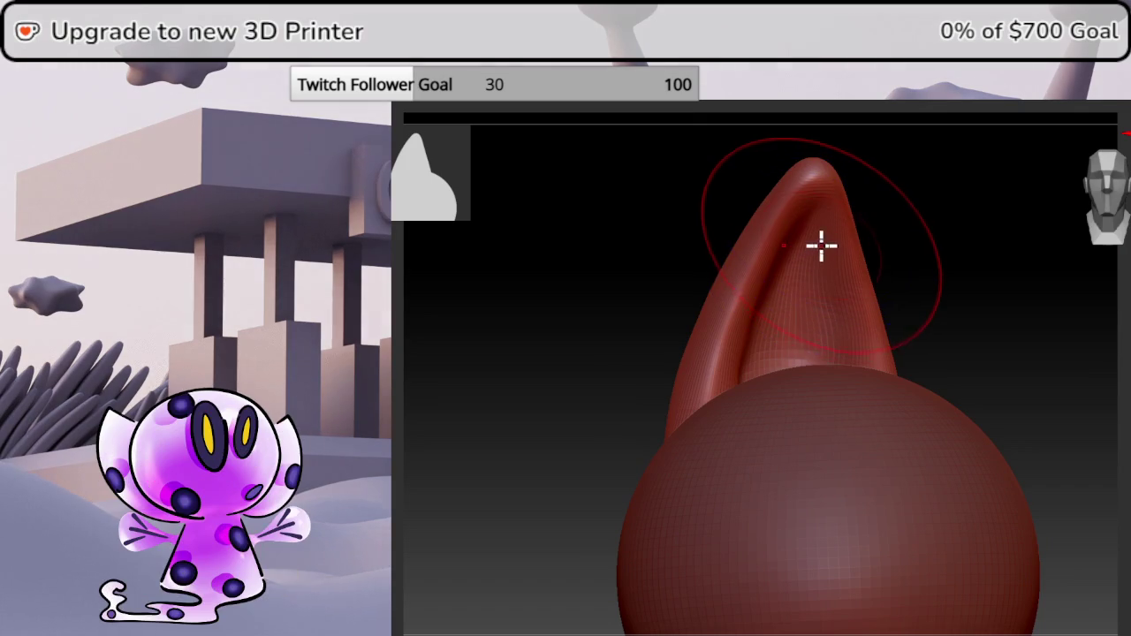
{"action": "key", "text": "space"}
Compare the lowered ear against the reference in side and front views.
{"action": "left_click_drag", "start_coordinate": [1082, 352], "coordinate": [1035, 343]}
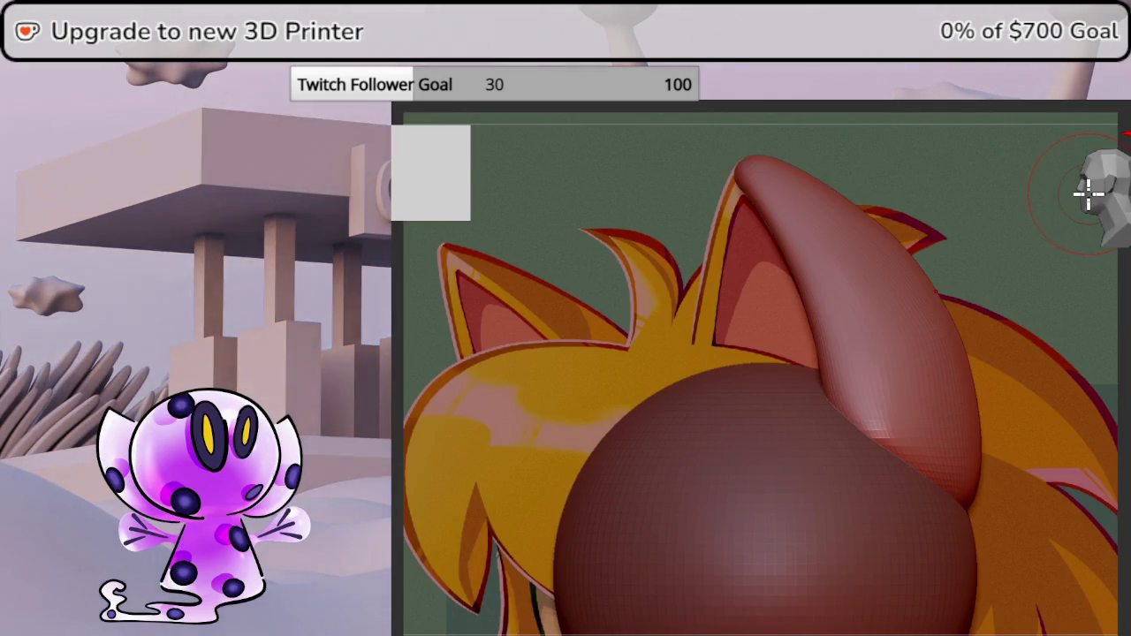
{"action": "mouse_move", "coordinate": [927, 295]}
{"action": "left_mouse_down"}
{"action": "mouse_move", "coordinate": [914, 333]}
{"action": "mouse_move", "coordinate": [949, 338]}
{"action": "left_mouse_up"}
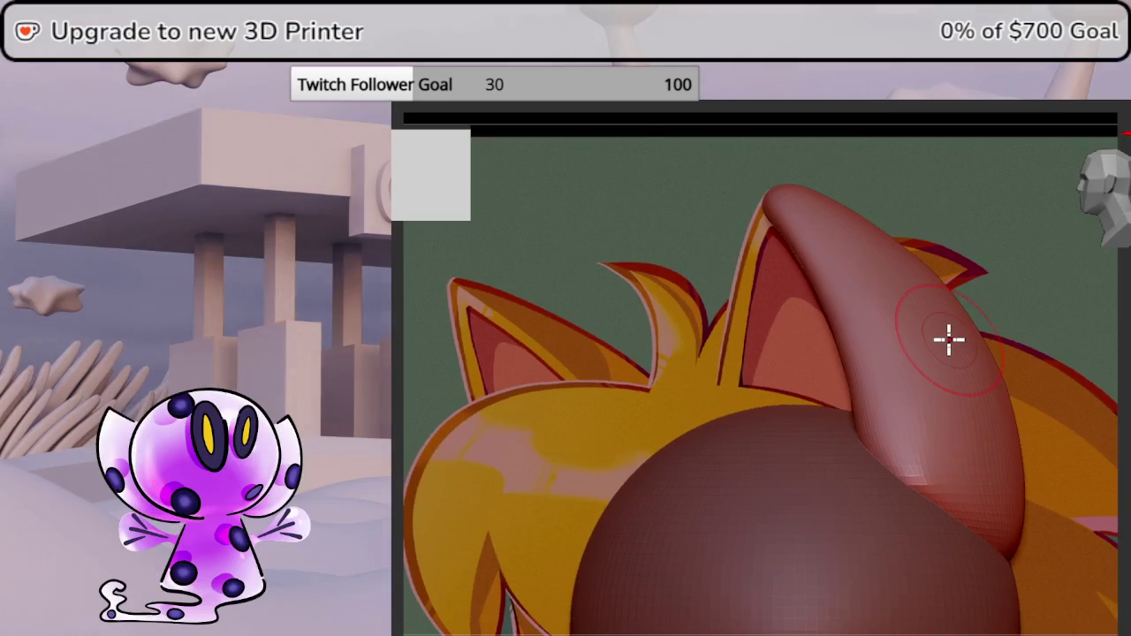
{"action": "left_click", "coordinate": [1109, 190]}
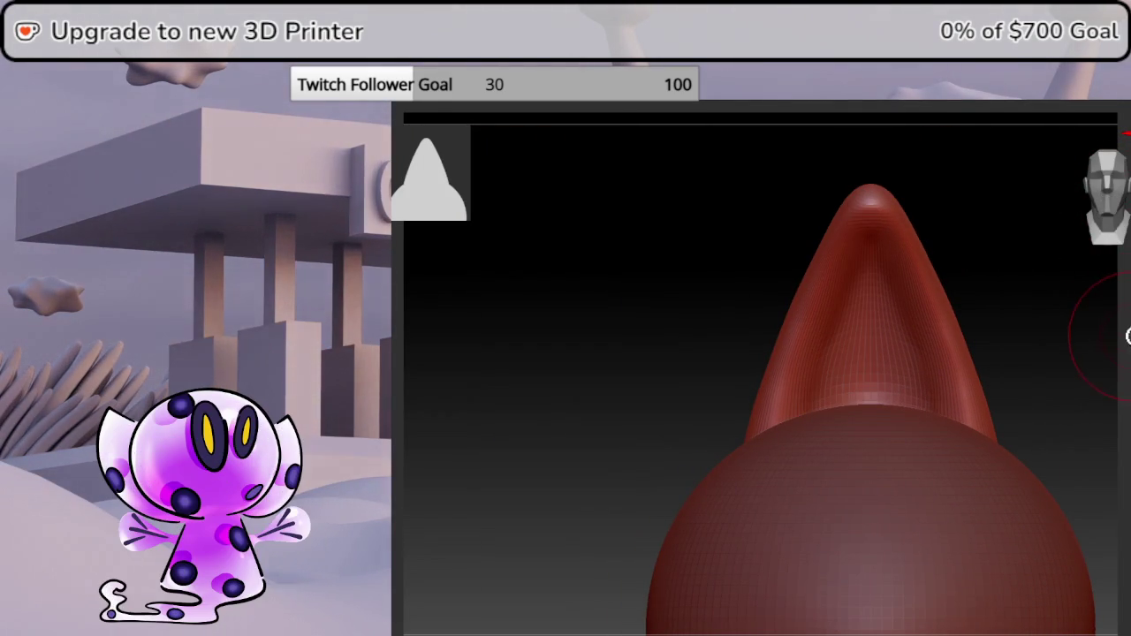
{"action": "left_click_drag", "start_coordinate": [1123, 358], "coordinate": [1028, 364]}
{"action": "left_click", "coordinate": [1118, 200]}
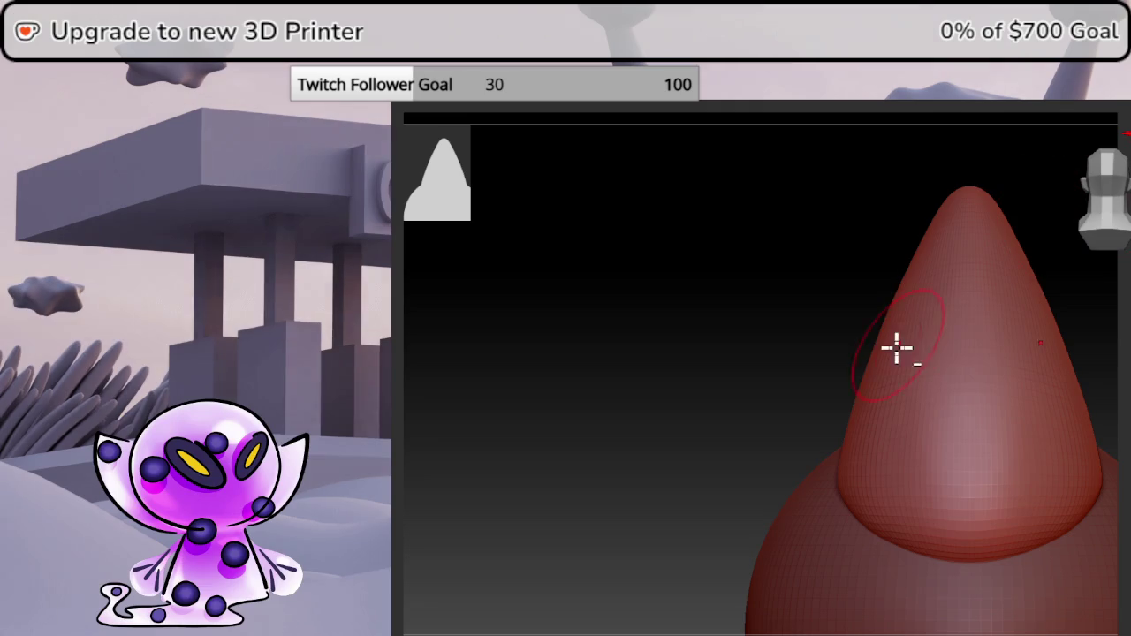
{"action": "mouse_move", "coordinate": [896, 345]}
{"action": "right_mouse_down", "text": "alt"}
{"action": "mouse_move", "coordinate": [790, 318]}
{"action": "mouse_move", "coordinate": [772, 300]}
{"action": "right_mouse_up", "text": "alt"}
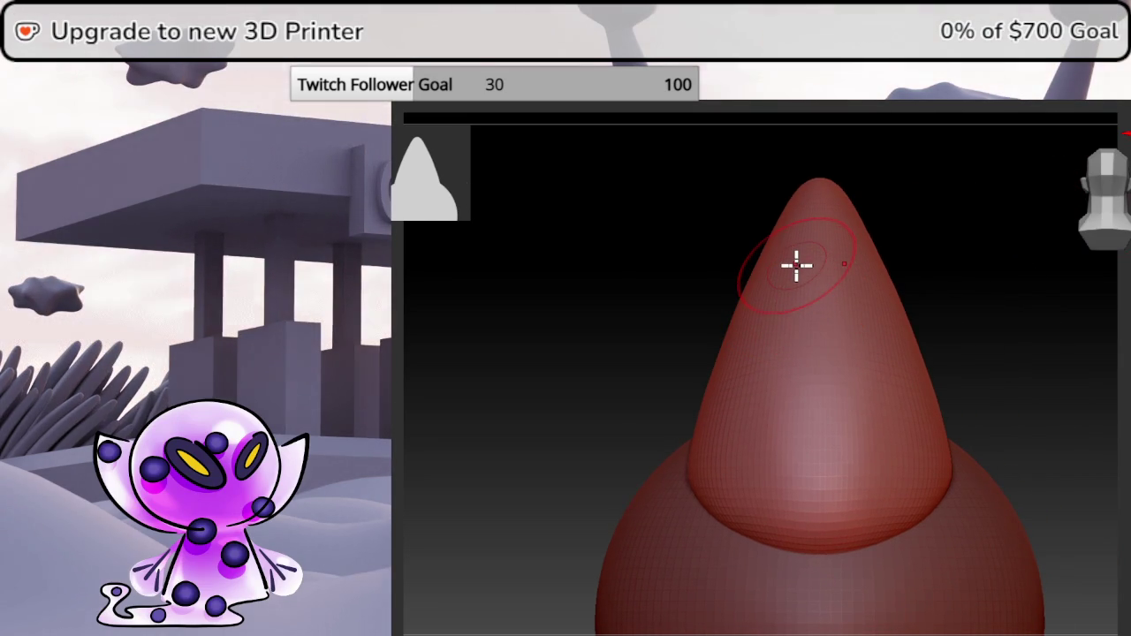
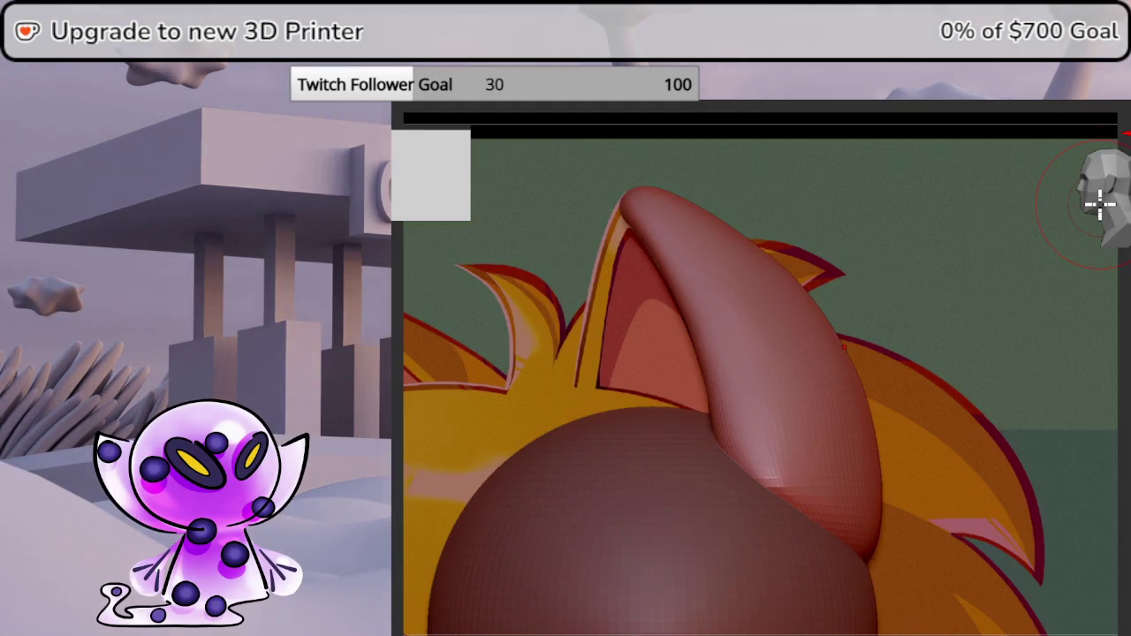
Move the small sphere down to the lower face and shrink it around its centre.
{"action": "mouse_move", "coordinate": [868, 413]}
{"action": "right_mouse_down"}
{"action": "mouse_move", "coordinate": [833, 416]}
{"action": "mouse_move", "coordinate": [807, 360]}
{"action": "right_mouse_up"}
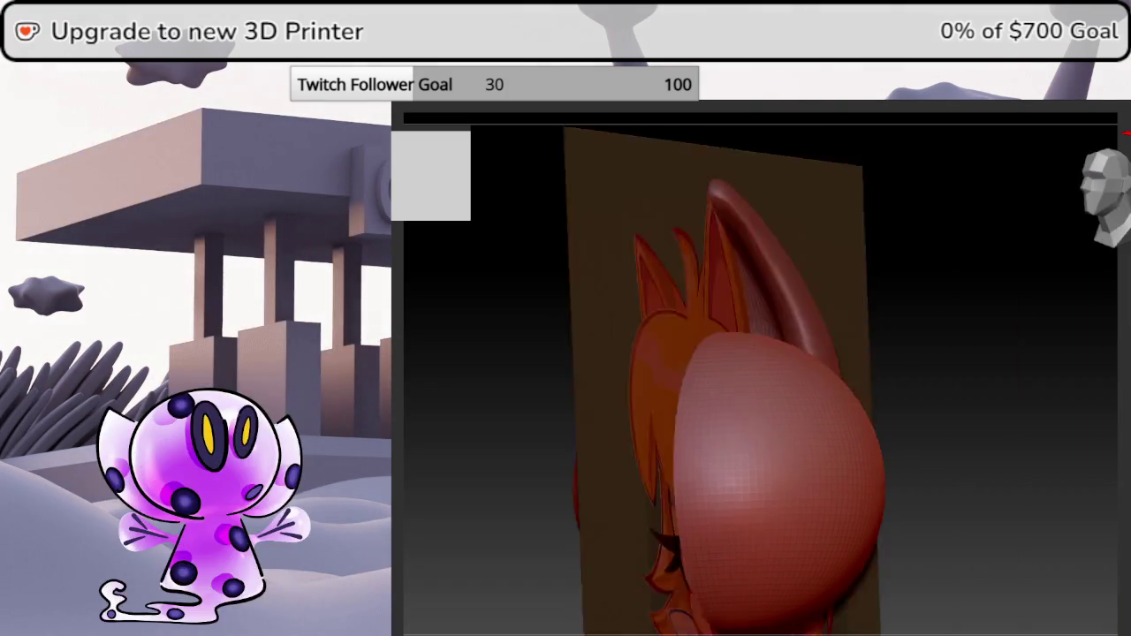
{"action": "left_click_drag", "start_coordinate": [1105, 190], "coordinate": [1109, 205]}
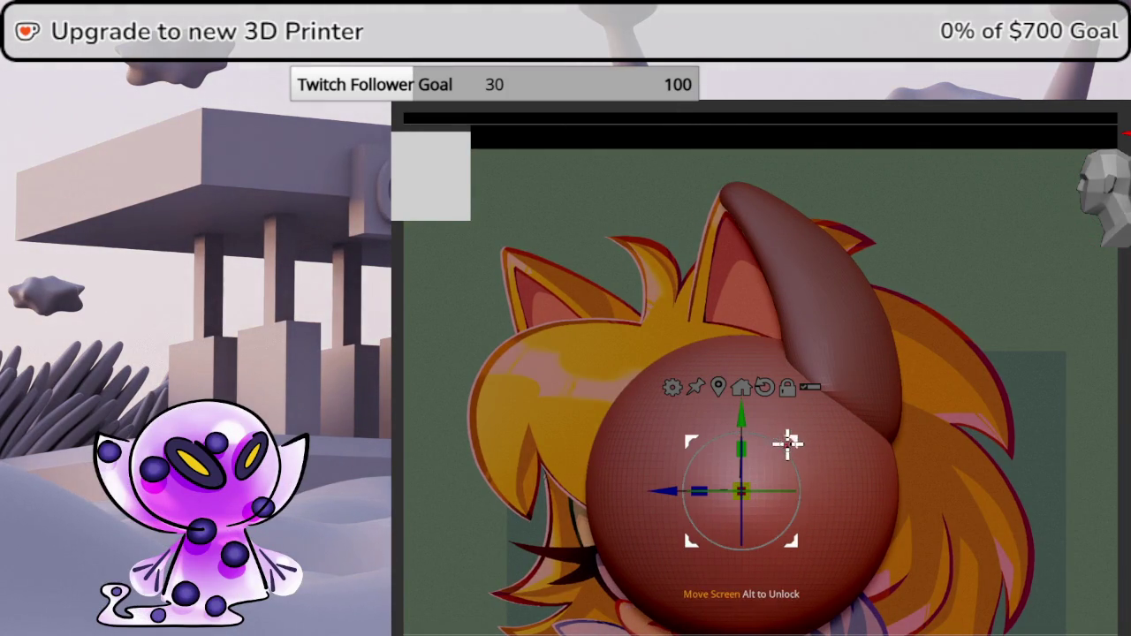
{"action": "left_click_drag", "start_coordinate": [788, 444], "coordinate": [732, 511]}
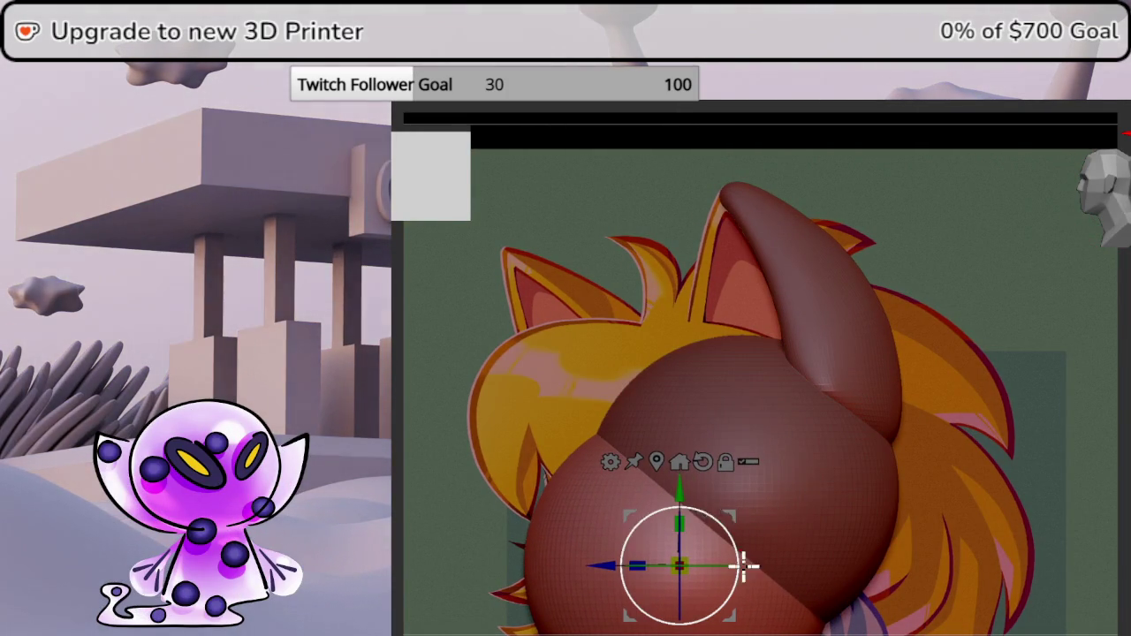
{"action": "middle_click_drag", "start_coordinate": [745, 567], "coordinate": [813, 374]}
{"action": "scroll", "coordinate": [813, 374], "scroll_direction": "up", "scroll_amount": 3}
{"action": "scroll", "coordinate": [800, 395], "scroll_direction": "up", "scroll_amount": 2}
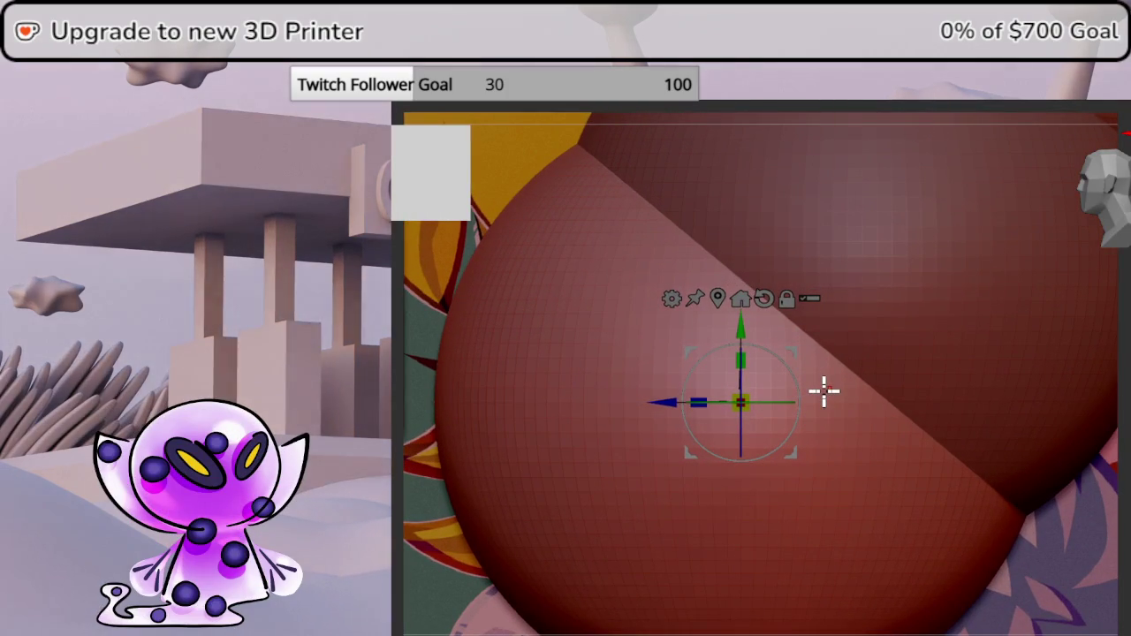
{"action": "left_click_drag", "start_coordinate": [740, 402], "coordinate": [683, 525]}
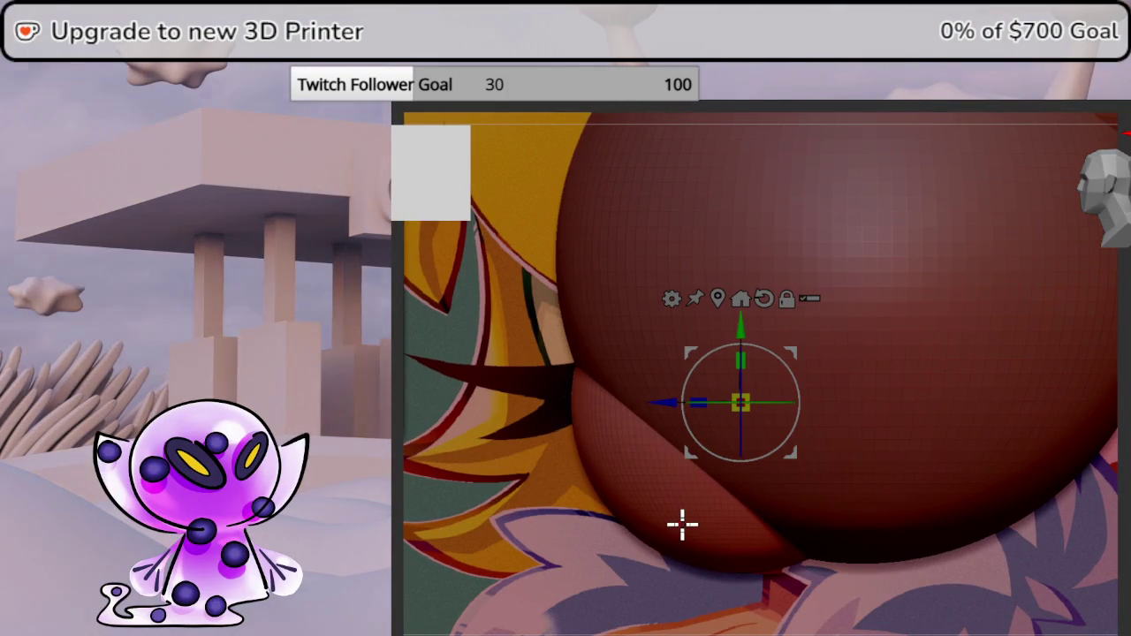
Rotate the sphere -90° and stretch it sideways into a wide, flat muzzle.
{"action": "left_click_drag", "start_coordinate": [1105, 190], "coordinate": [1123, 214]}
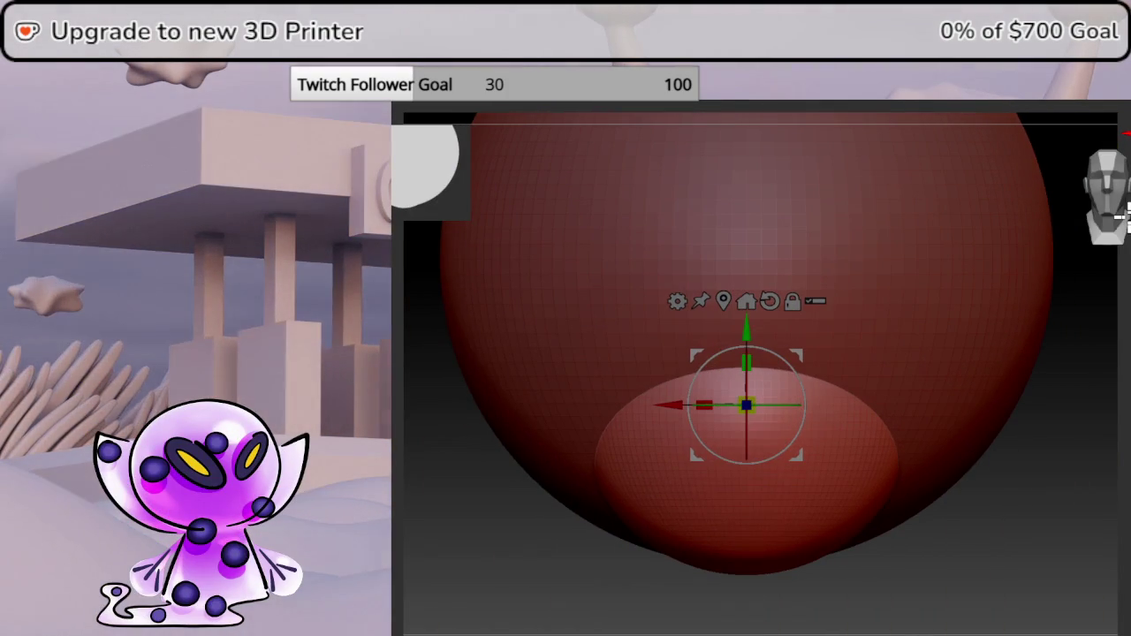
{"action": "left_click_drag", "start_coordinate": [730, 369], "coordinate": [793, 473]}
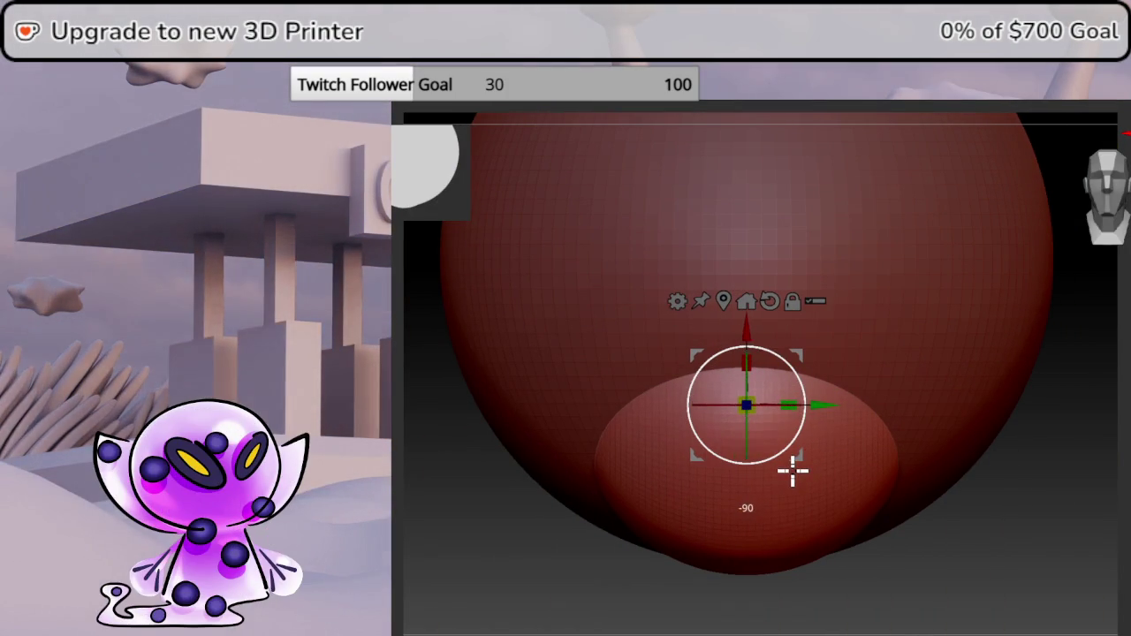
{"action": "mouse_move", "coordinate": [789, 404]}
{"action": "left_mouse_down"}
{"action": "mouse_move", "coordinate": [1130, 389]}
{"action": "mouse_move", "coordinate": [786, 387]}
{"action": "mouse_move", "coordinate": [972, 309]}
{"action": "left_mouse_up"}
{"action": "left_click", "coordinate": [1112, 203]}
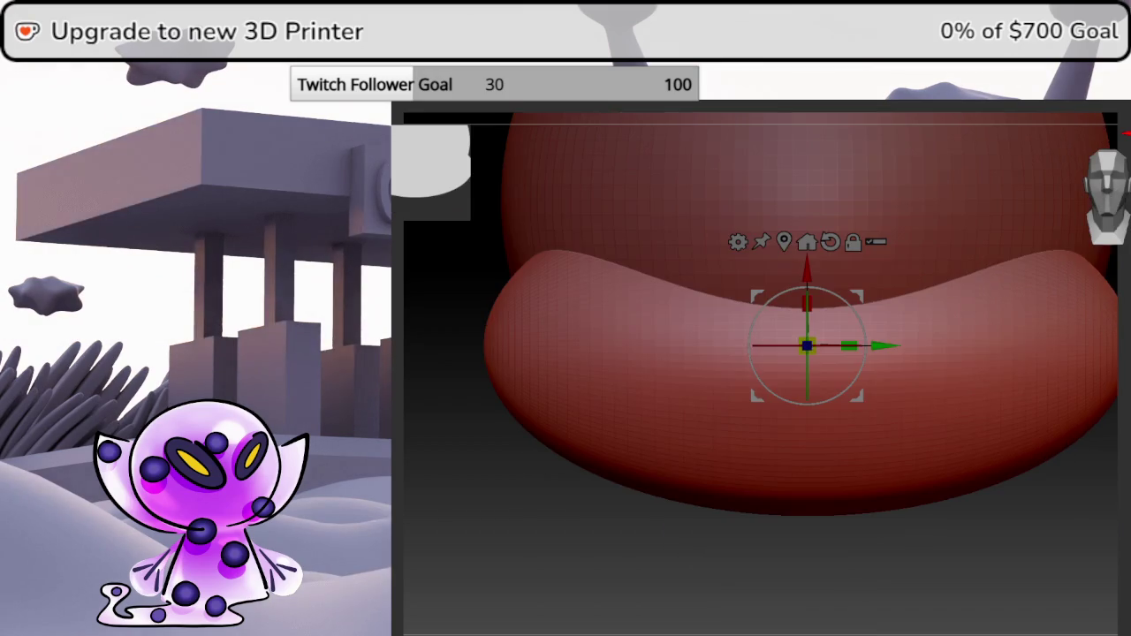
Add a Bend Curve deformer to the muzzle shape from the gizmo gear menu.
{"action": "left_click_drag", "start_coordinate": [1112, 203], "coordinate": [730, 237]}
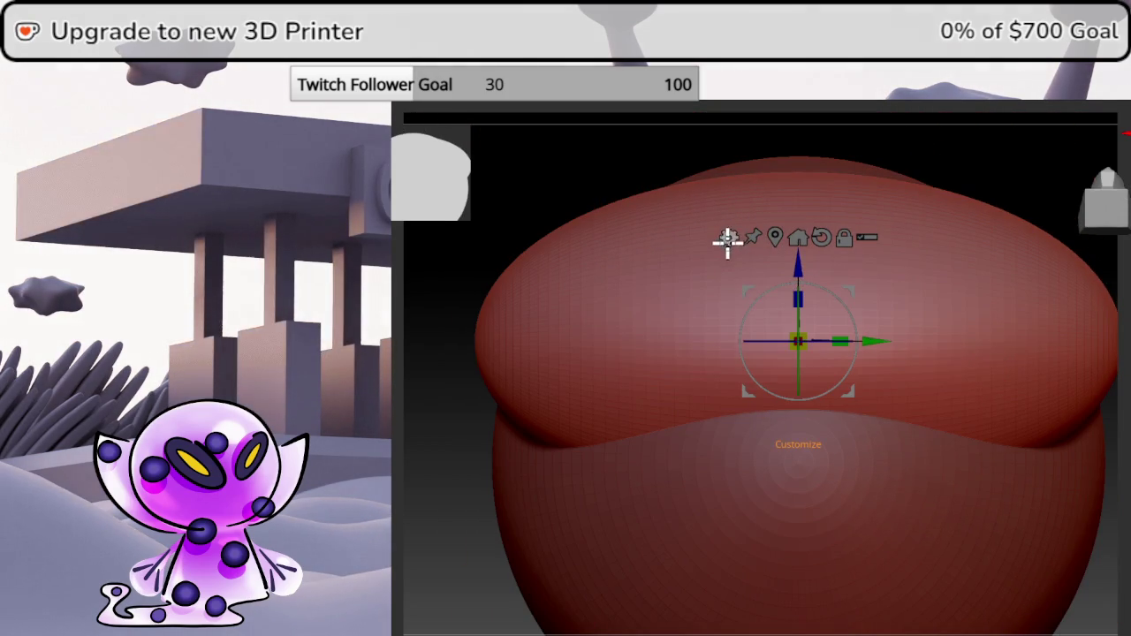
{"action": "left_click", "coordinate": [728, 238]}
{"action": "left_click", "coordinate": [842, 270]}
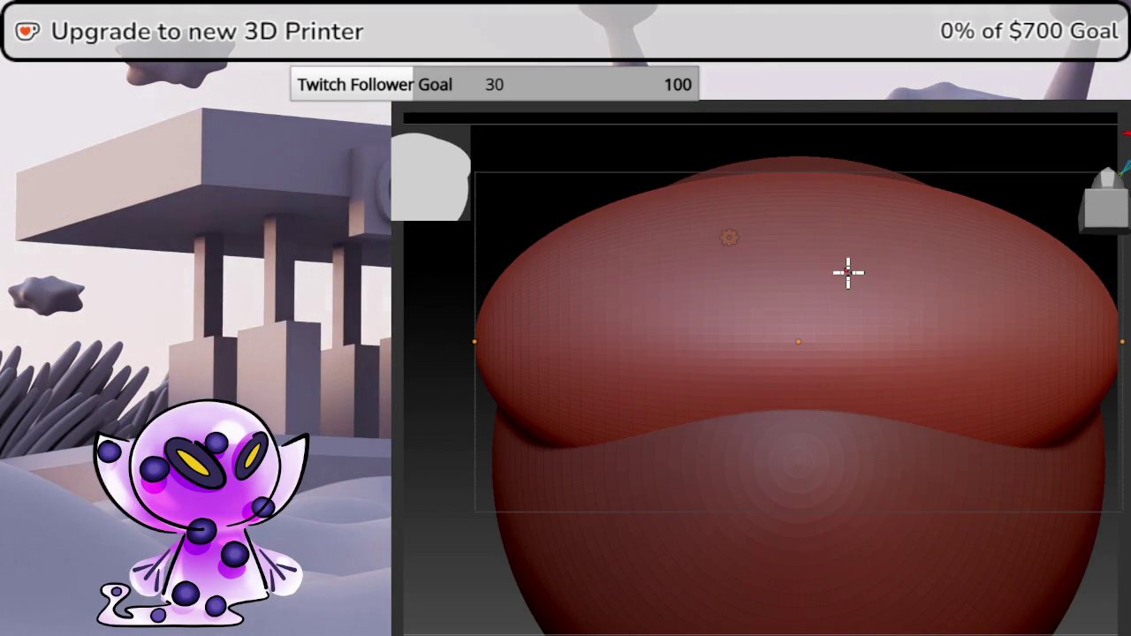
{"action": "mouse_move", "coordinate": [990, 340]}
{"action": "right_mouse_down", "text": "ctrl"}
{"action": "mouse_move", "coordinate": [937, 392]}
{"action": "mouse_move", "coordinate": [907, 391]}
{"action": "right_mouse_up", "text": "ctrl"}
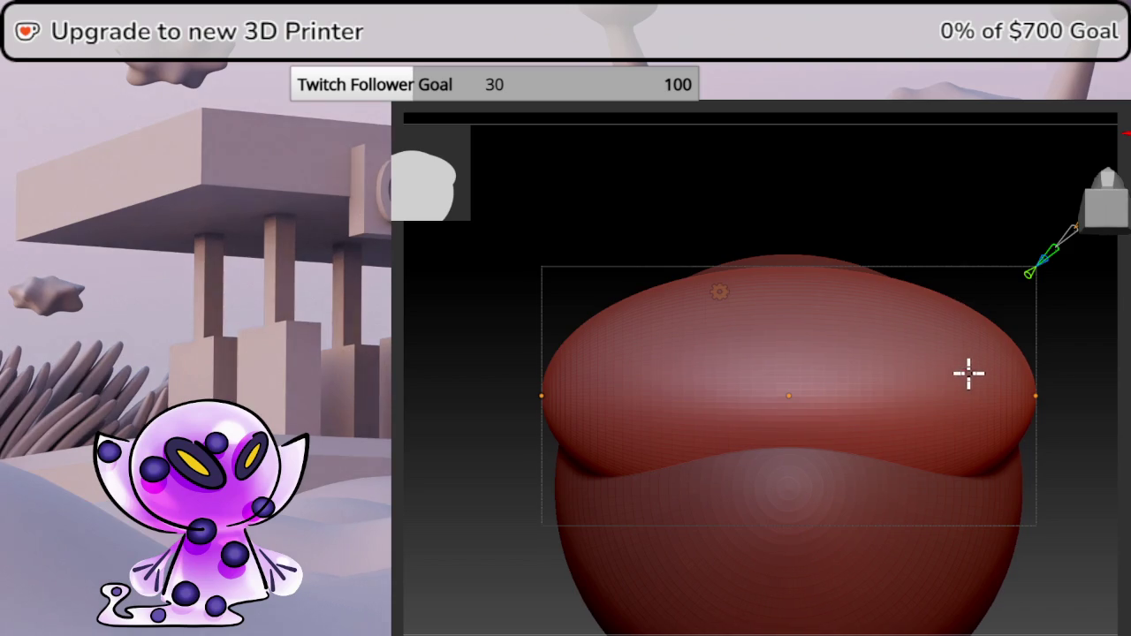
{"action": "right_click_drag", "start_coordinate": [969, 374], "coordinate": [939, 385], "text": "alt"}
Lower the bend curve's right end and lift its centre to dome the muzzle top.
{"action": "mouse_move", "coordinate": [997, 408]}
{"action": "left_mouse_down"}
{"action": "mouse_move", "coordinate": [1006, 371]}
{"action": "mouse_move", "coordinate": [999, 462]}
{"action": "left_mouse_up"}
{"action": "left_click", "coordinate": [751, 405]}
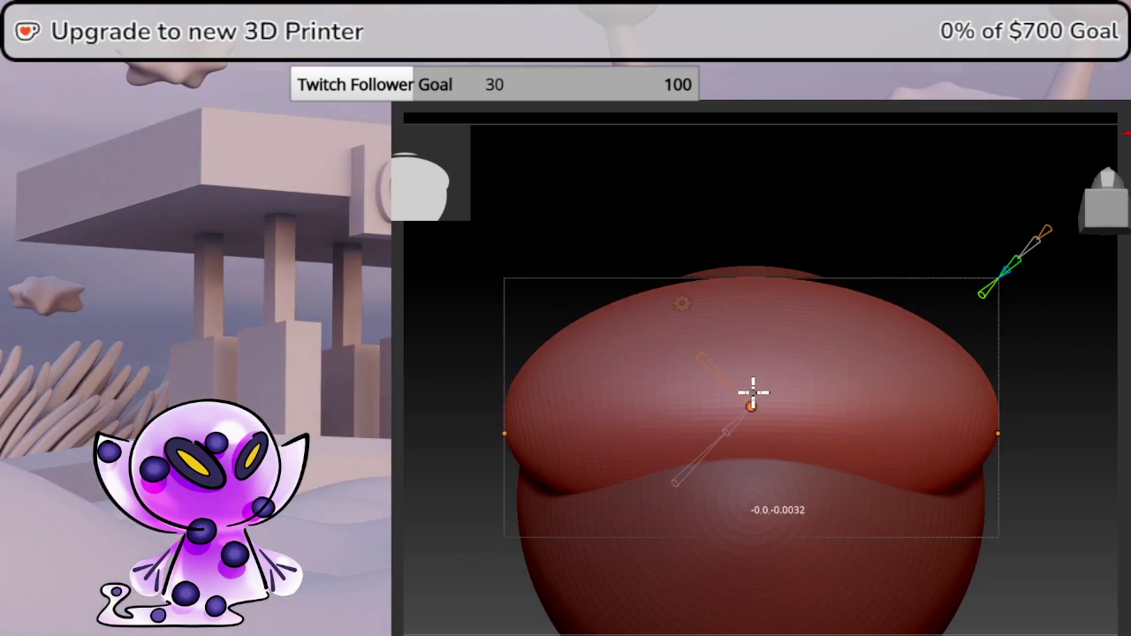
{"action": "left_click_drag", "start_coordinate": [753, 392], "coordinate": [757, 370]}
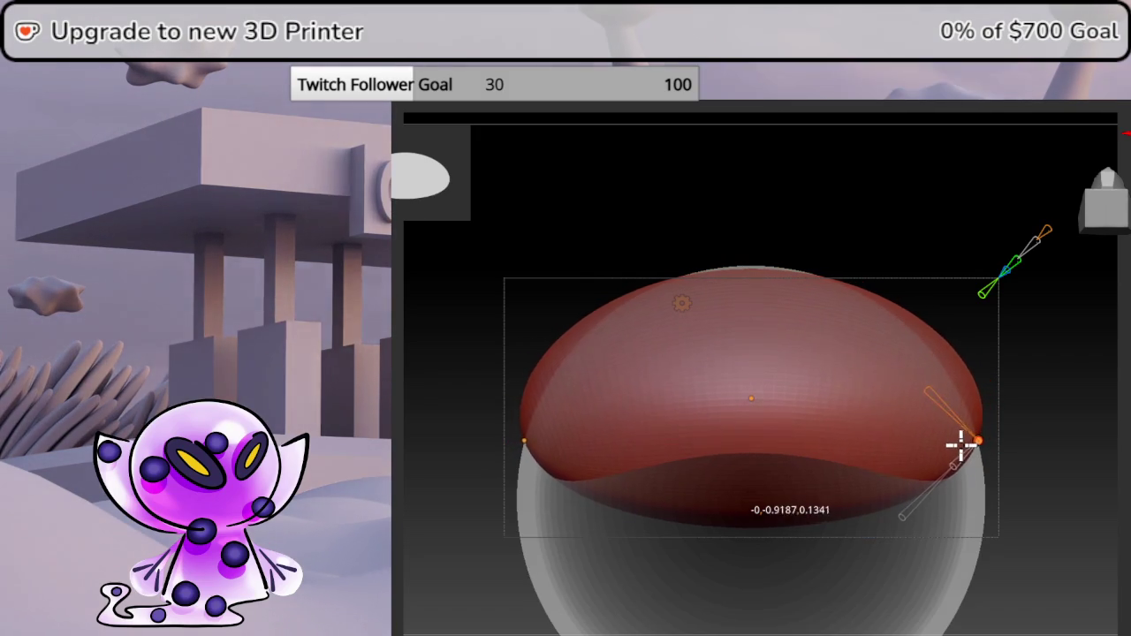
{"action": "left_click_drag", "start_coordinate": [751, 397], "coordinate": [763, 347]}
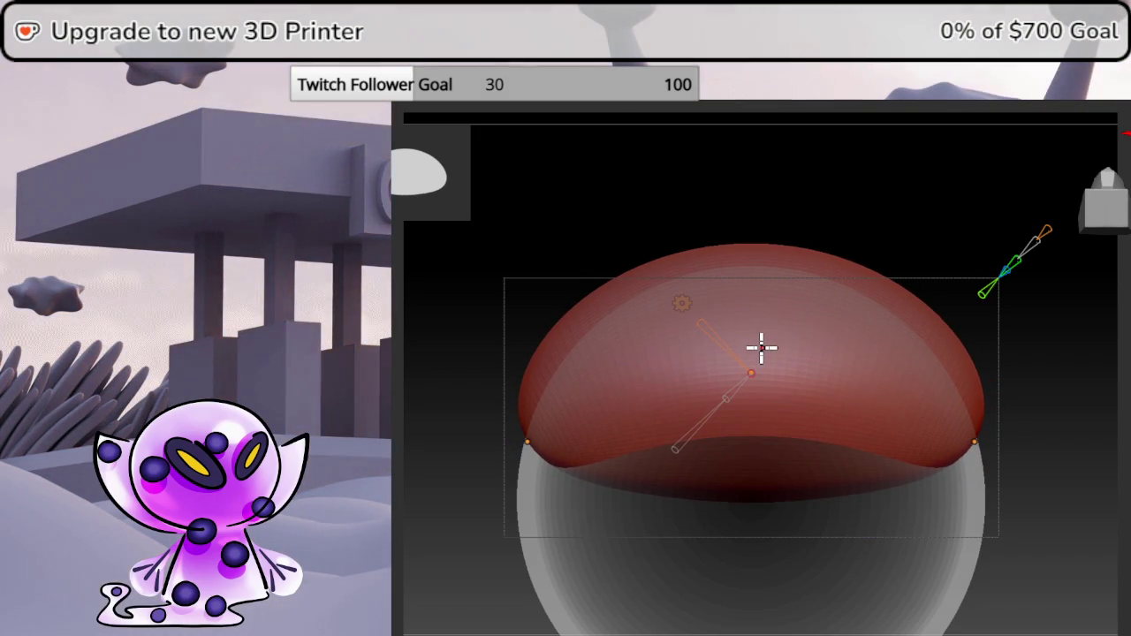
{"action": "mouse_move", "coordinate": [1104, 498]}
{"action": "left_mouse_down"}
{"action": "mouse_move", "coordinate": [1126, 354]}
{"action": "mouse_move", "coordinate": [1122, 205]}
{"action": "left_mouse_up"}
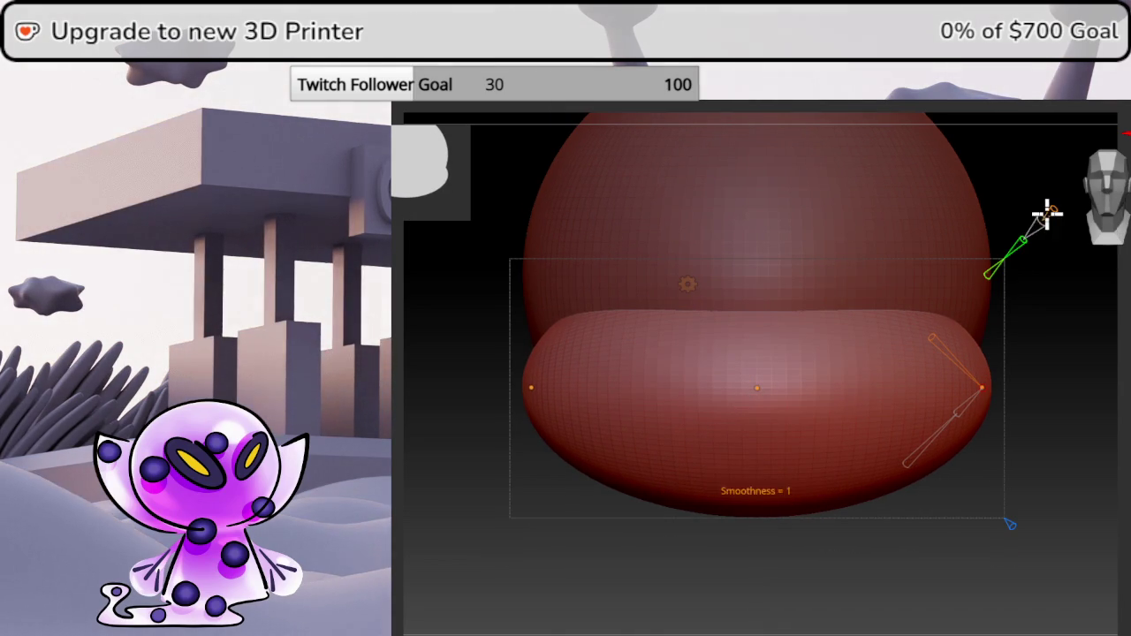
Turn on mirrored symmetry and orbit to a side view over the reference.
{"action": "key", "text": "space"}
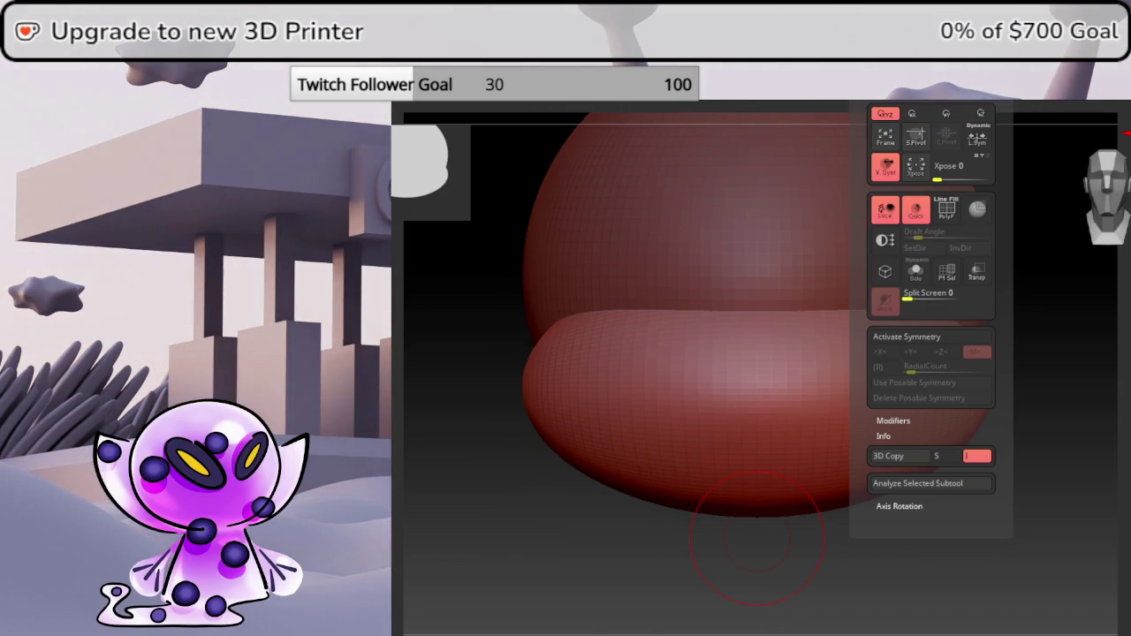
{"action": "left_click", "coordinate": [928, 336]}
{"action": "key", "text": "space"}
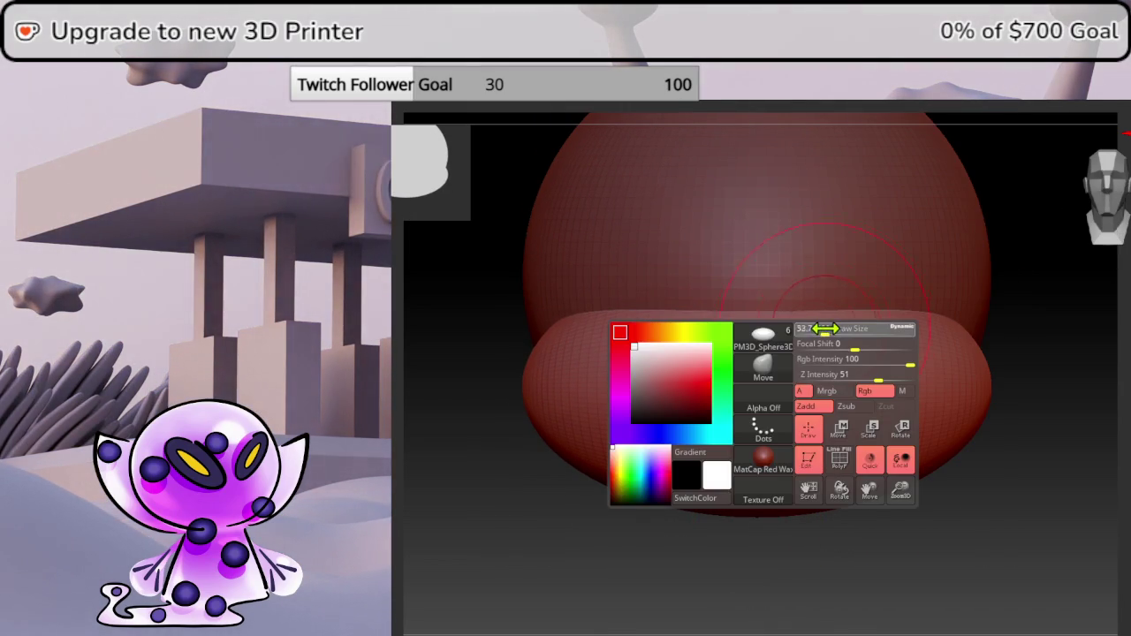
{"action": "key", "text": "space"}
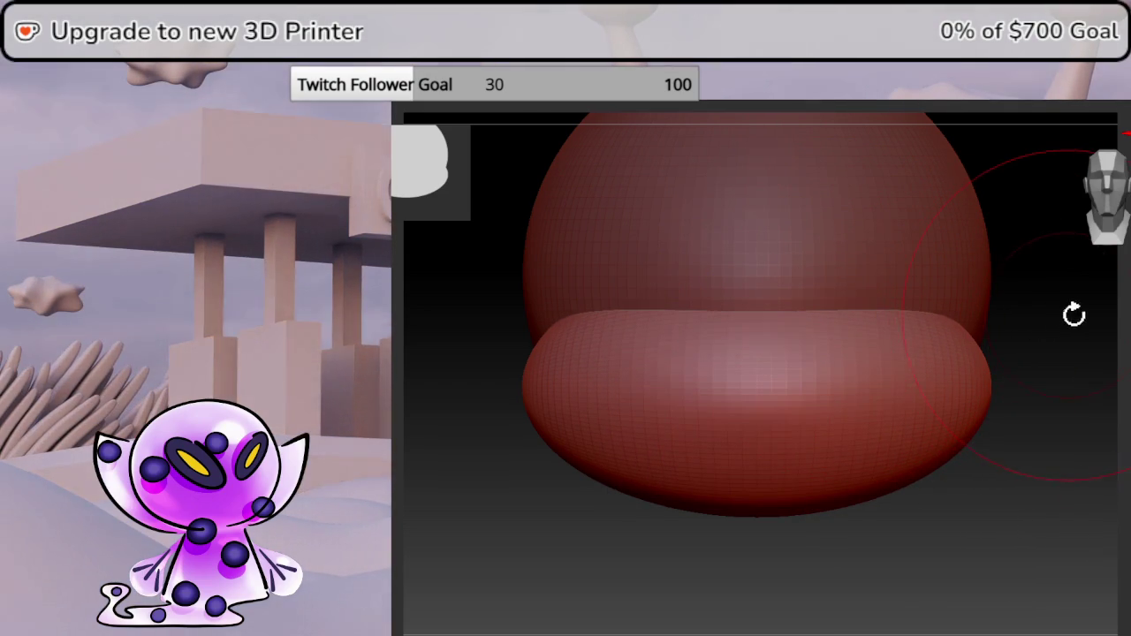
{"action": "key", "text": "space"}
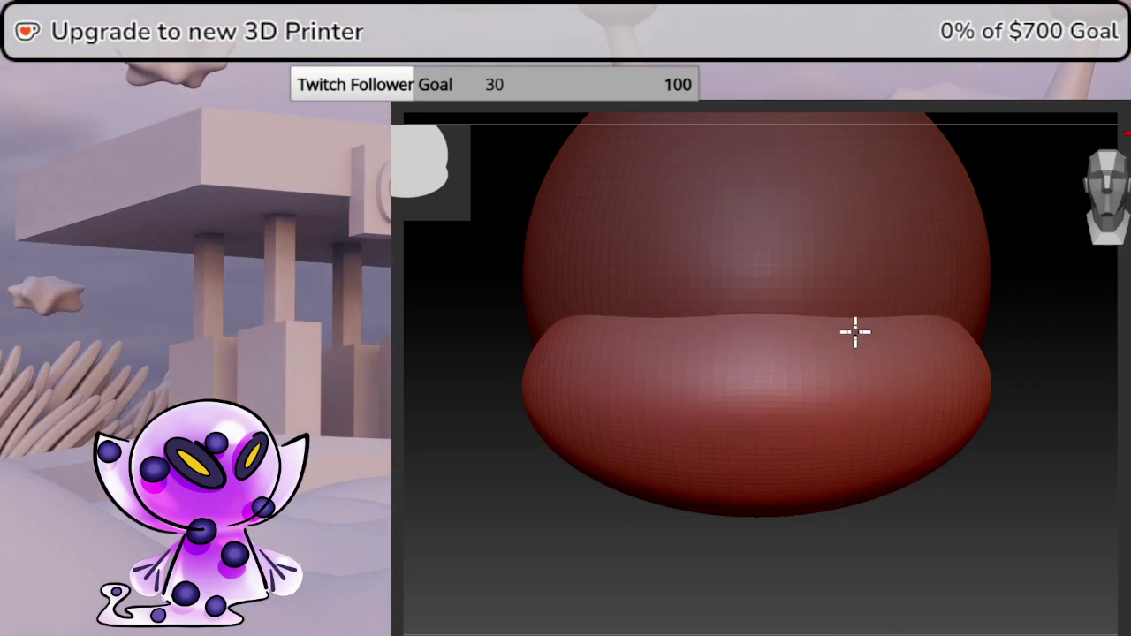
{"action": "right_click_drag", "start_coordinate": [853, 362], "coordinate": [1054, 356], "text": "shift"}
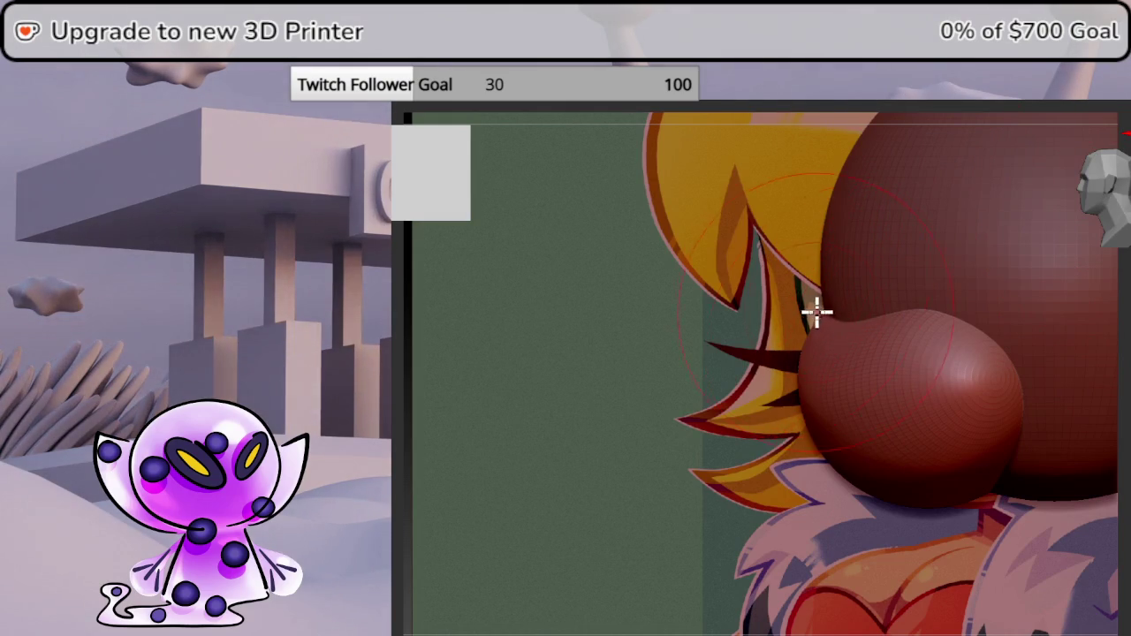
{"action": "key", "text": "space"}
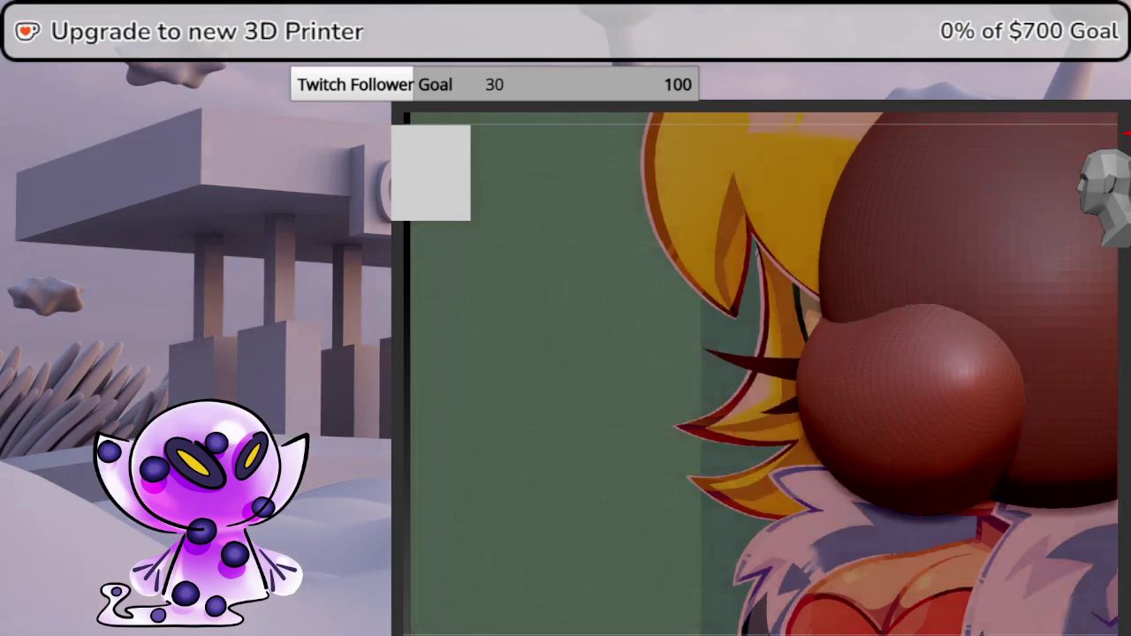
Pull the top of the muzzle mesh up and right, then recentre the head in front view.
{"action": "right_click_drag", "start_coordinate": [965, 351], "coordinate": [981, 245]}
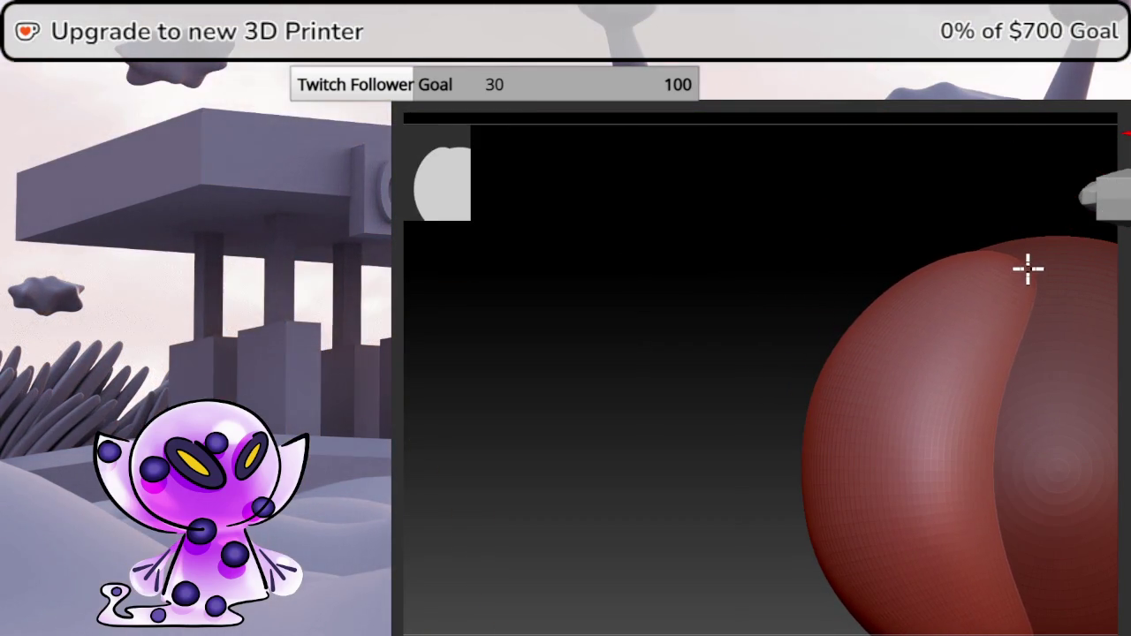
{"action": "left_click_drag", "start_coordinate": [1028, 268], "coordinate": [1073, 250]}
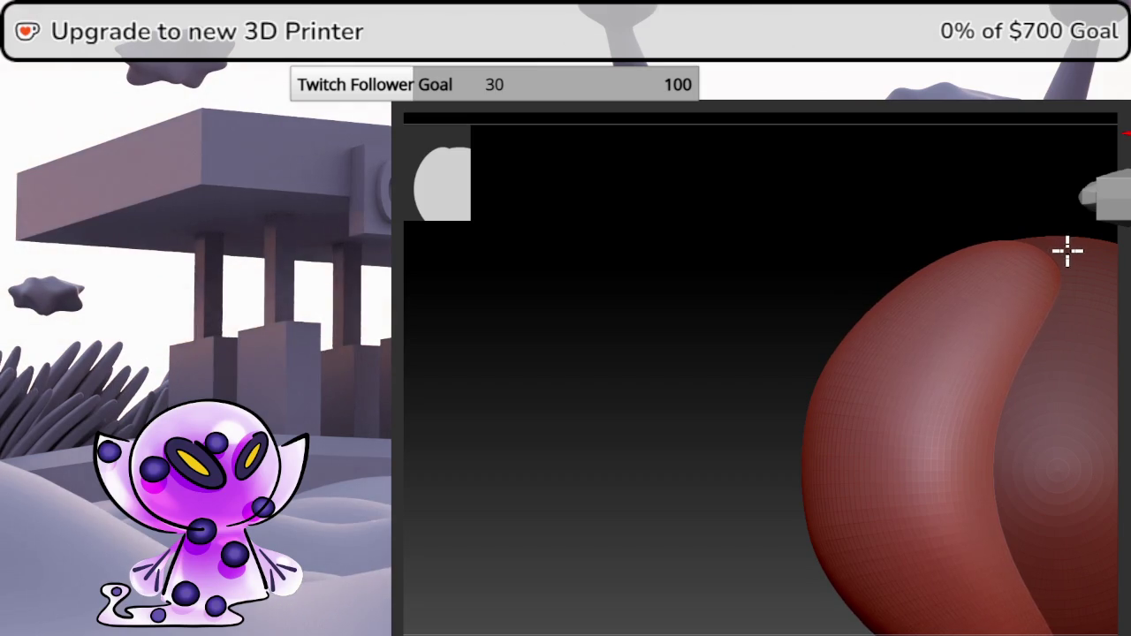
{"action": "mouse_move", "coordinate": [1068, 251]}
{"action": "right_mouse_down"}
{"action": "mouse_move", "coordinate": [961, 220]}
{"action": "mouse_move", "coordinate": [985, 275]}
{"action": "right_mouse_up"}
{"action": "left_click", "coordinate": [1125, 205]}
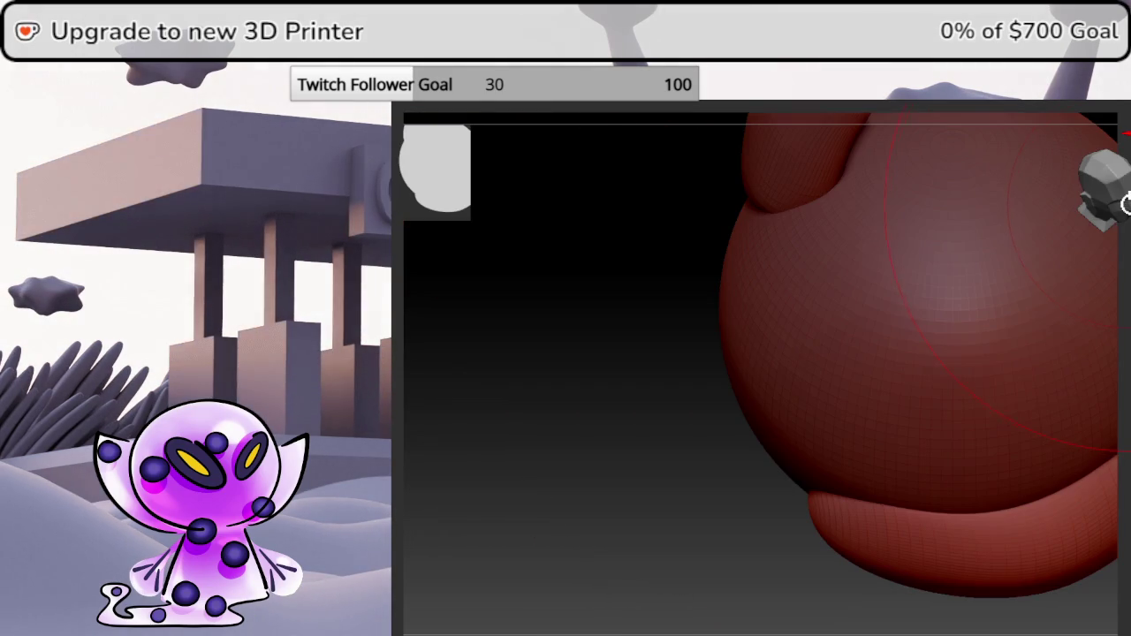
{"action": "mouse_move", "coordinate": [825, 491]}
{"action": "right_mouse_down"}
{"action": "mouse_move", "coordinate": [639, 404]}
{"action": "mouse_move", "coordinate": [691, 340]}
{"action": "right_mouse_up"}
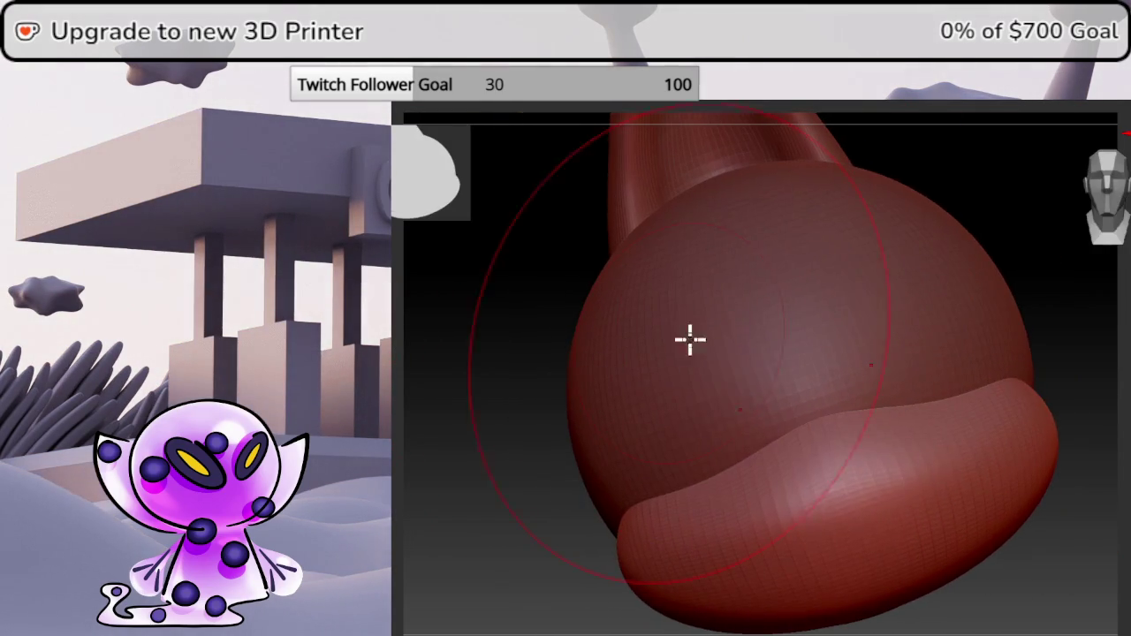
{"action": "left_click", "coordinate": [1082, 245]}
{"action": "right_click_drag", "start_coordinate": [995, 399], "coordinate": [757, 399], "text": "alt"}
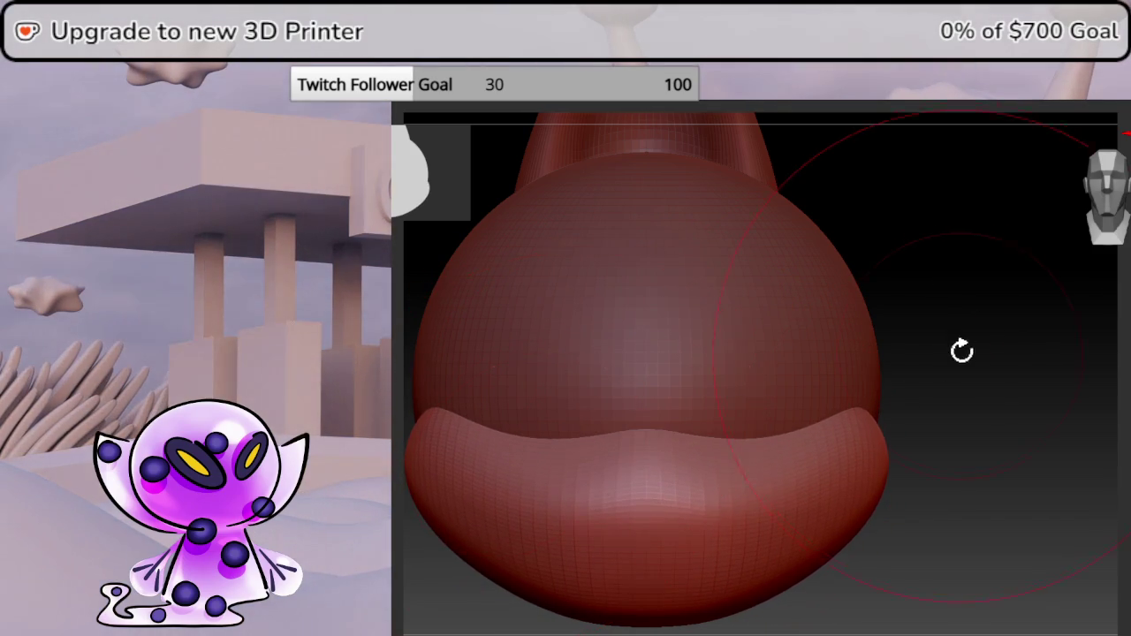
{"action": "right_click_drag", "start_coordinate": [1016, 368], "coordinate": [1001, 355]}
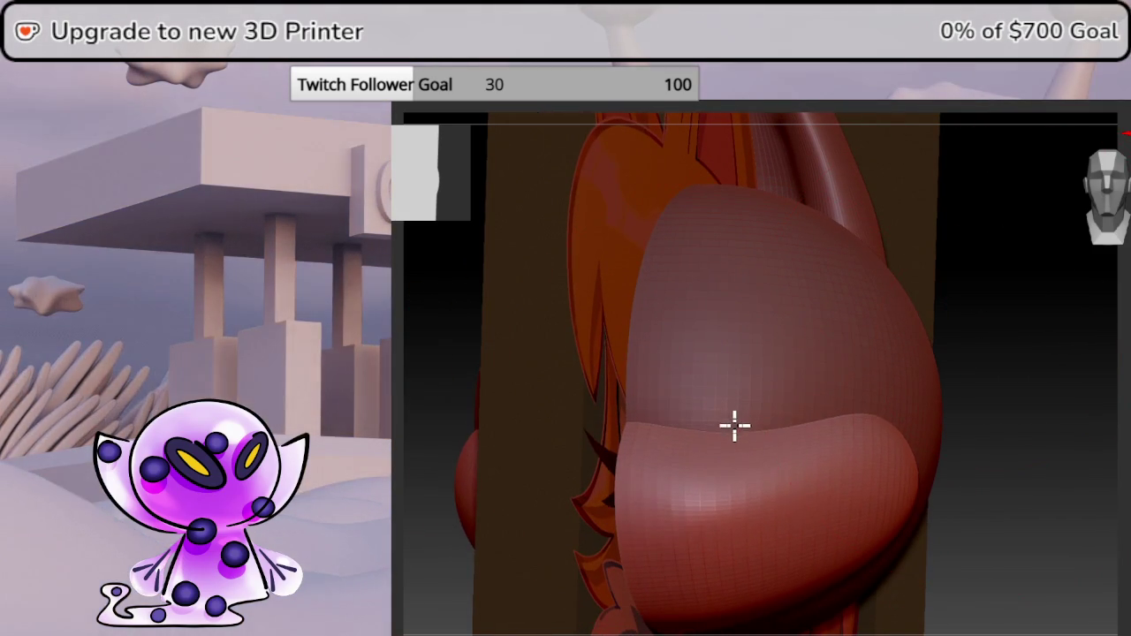
Review the muzzle from front and above, ending with a view down at the ear.
{"action": "key", "text": "space"}
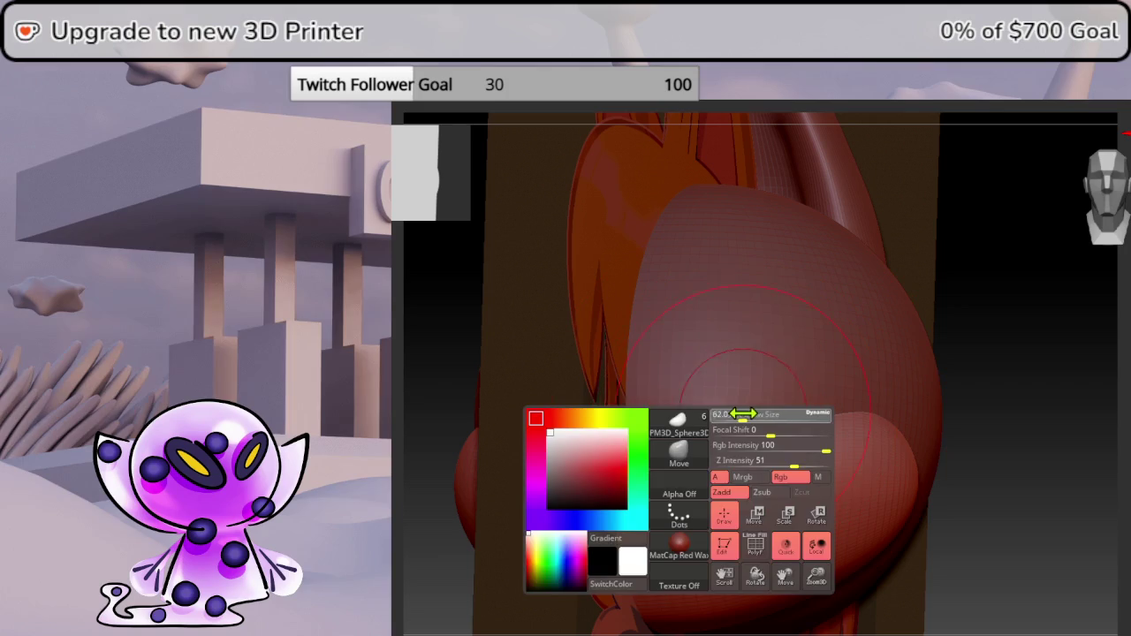
{"action": "mouse_move", "coordinate": [1037, 372]}
{"action": "left_mouse_down"}
{"action": "mouse_move", "coordinate": [1118, 372]}
{"action": "mouse_move", "coordinate": [1113, 207]}
{"action": "left_mouse_up"}
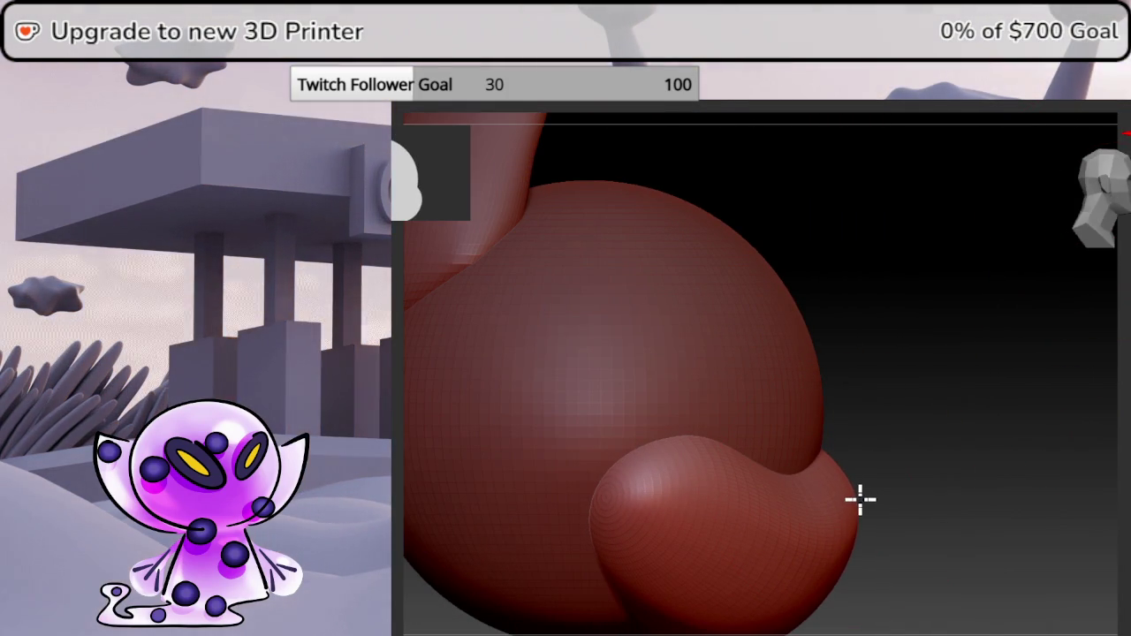
{"action": "mouse_move", "coordinate": [892, 500]}
{"action": "left_mouse_down"}
{"action": "mouse_move", "coordinate": [840, 417]}
{"action": "mouse_move", "coordinate": [868, 377]}
{"action": "left_mouse_up"}
{"action": "key", "text": "space"}
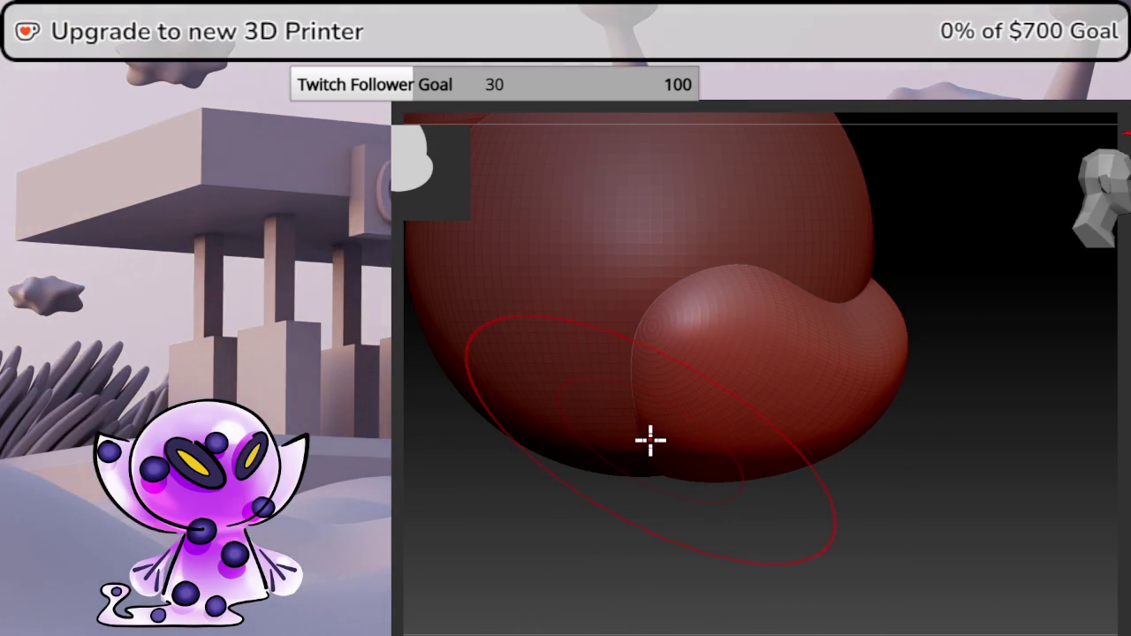
{"action": "mouse_move", "coordinate": [1017, 393]}
{"action": "left_mouse_down"}
{"action": "mouse_move", "coordinate": [1028, 394]}
{"action": "mouse_move", "coordinate": [1103, 207]}
{"action": "left_mouse_up"}
{"action": "left_click", "coordinate": [1103, 207]}
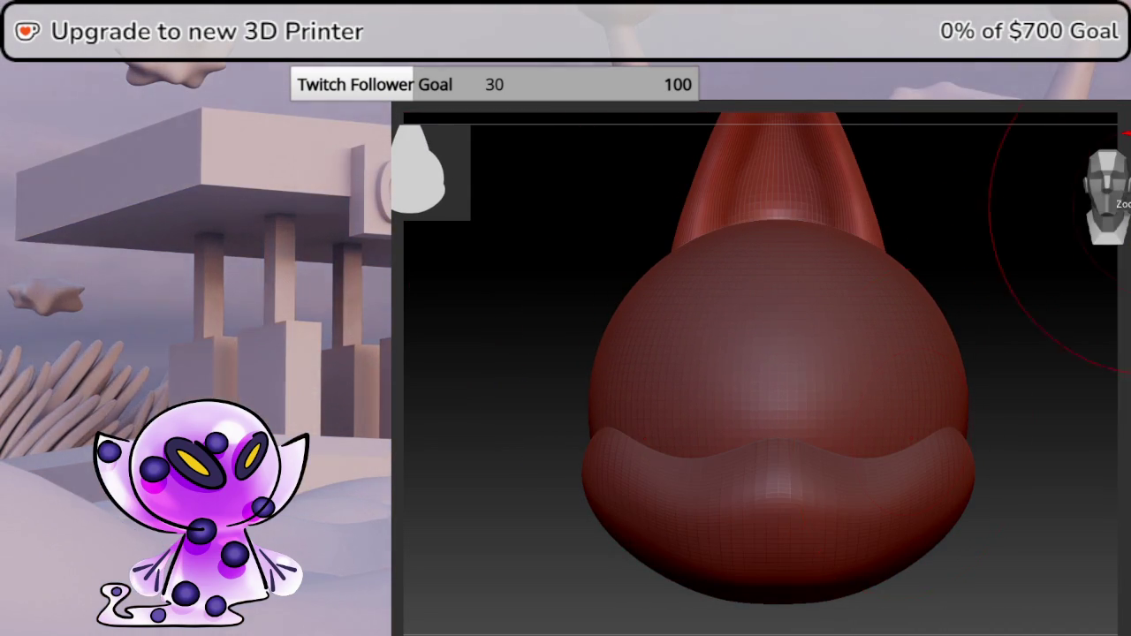
{"action": "left_click_drag", "start_coordinate": [1060, 176], "coordinate": [856, 531]}
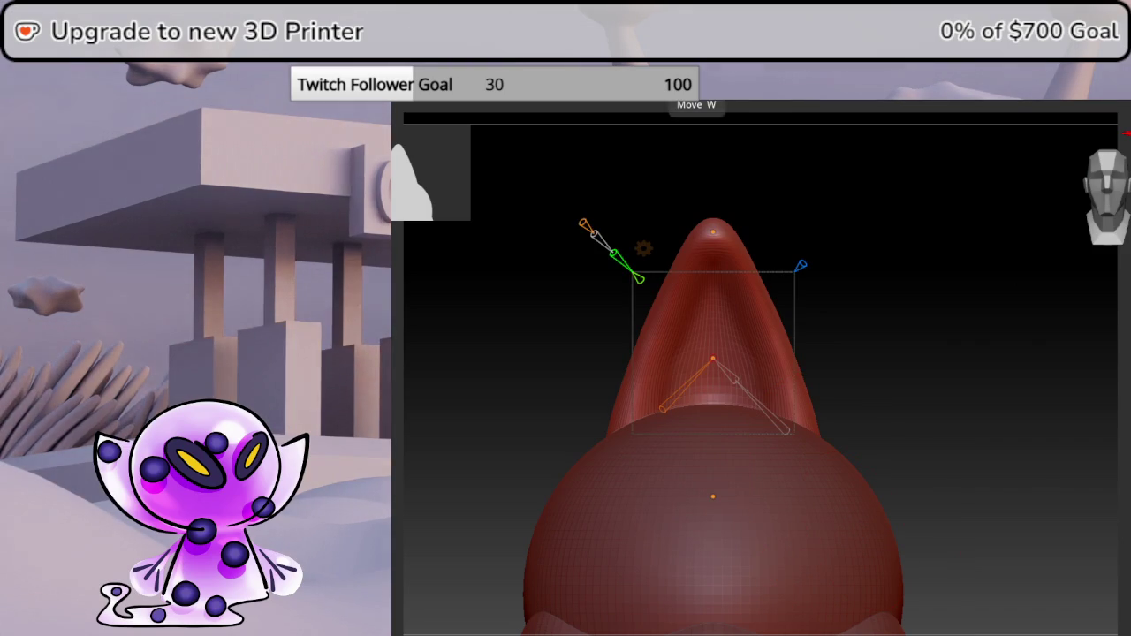
Switch the Transform Type to Gizmo 3D and move the ear up and right.
{"action": "left_click", "coordinate": [640, 245]}
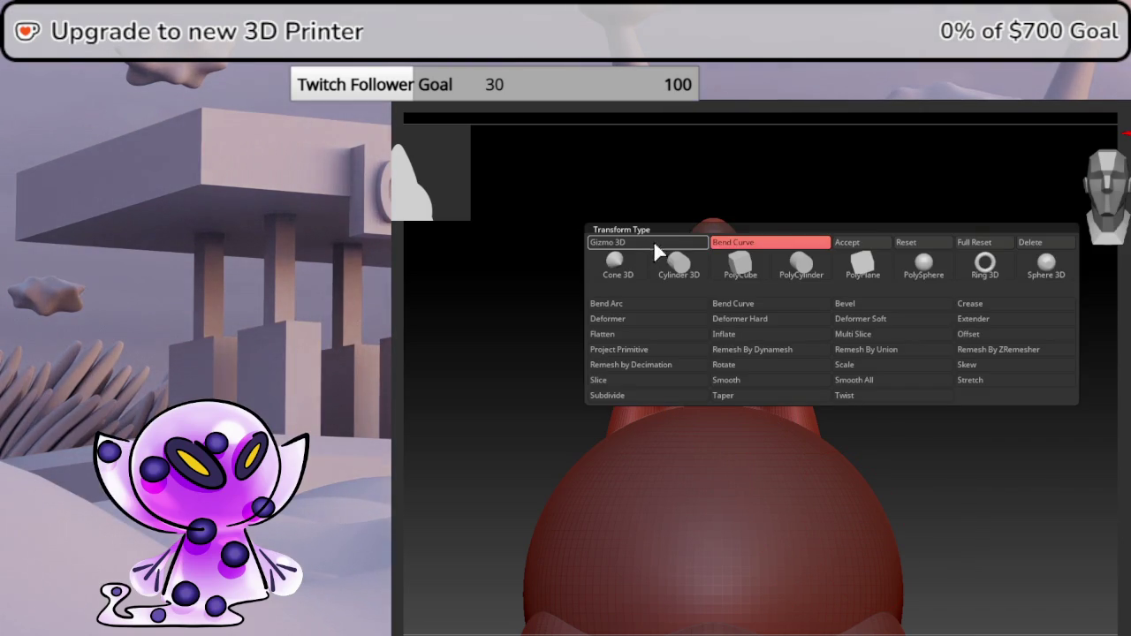
{"action": "left_click", "coordinate": [844, 235]}
{"action": "left_click_drag", "start_coordinate": [633, 353], "coordinate": [797, 292]}
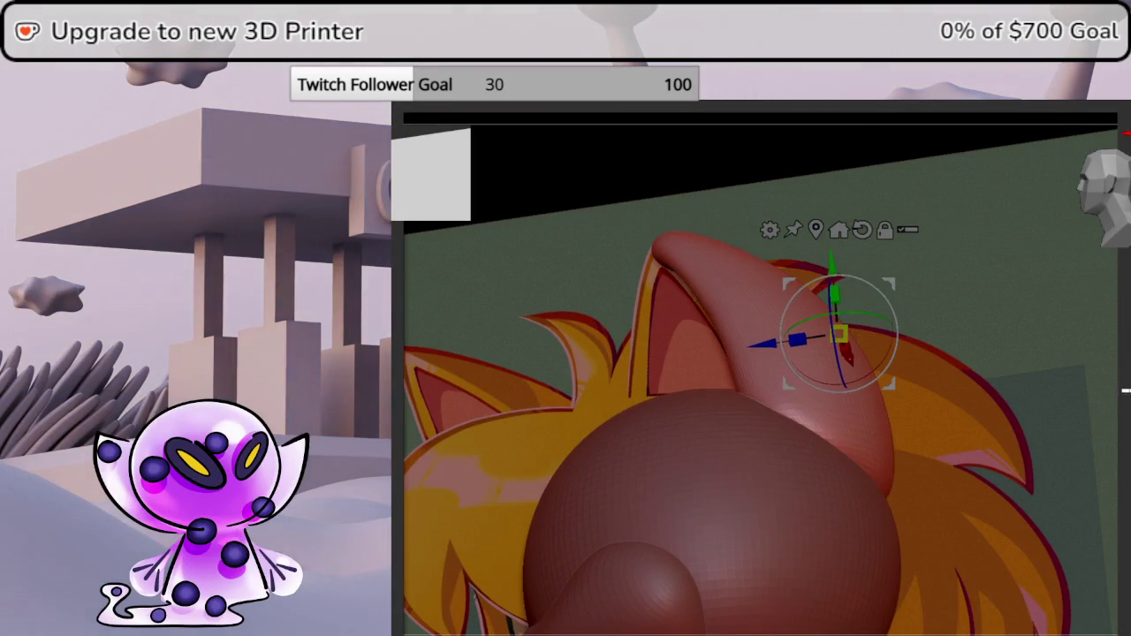
{"action": "left_click_drag", "start_coordinate": [1124, 392], "coordinate": [1086, 409]}
{"action": "left_click", "coordinate": [1104, 232]}
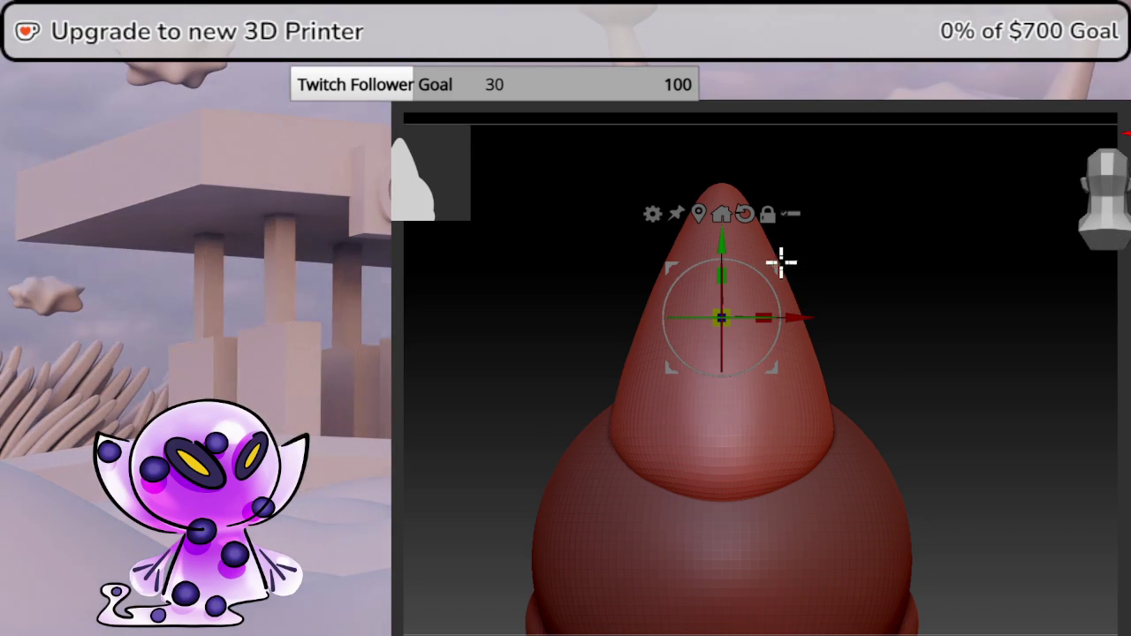
Nudge the ear up, tilt it outward and shift it left over the reference ear.
{"action": "mouse_move", "coordinate": [774, 262]}
{"action": "left_mouse_down"}
{"action": "mouse_move", "coordinate": [679, 283]}
{"action": "mouse_move", "coordinate": [1113, 362]}
{"action": "mouse_move", "coordinate": [1088, 371]}
{"action": "mouse_move", "coordinate": [1073, 341]}
{"action": "left_mouse_up"}
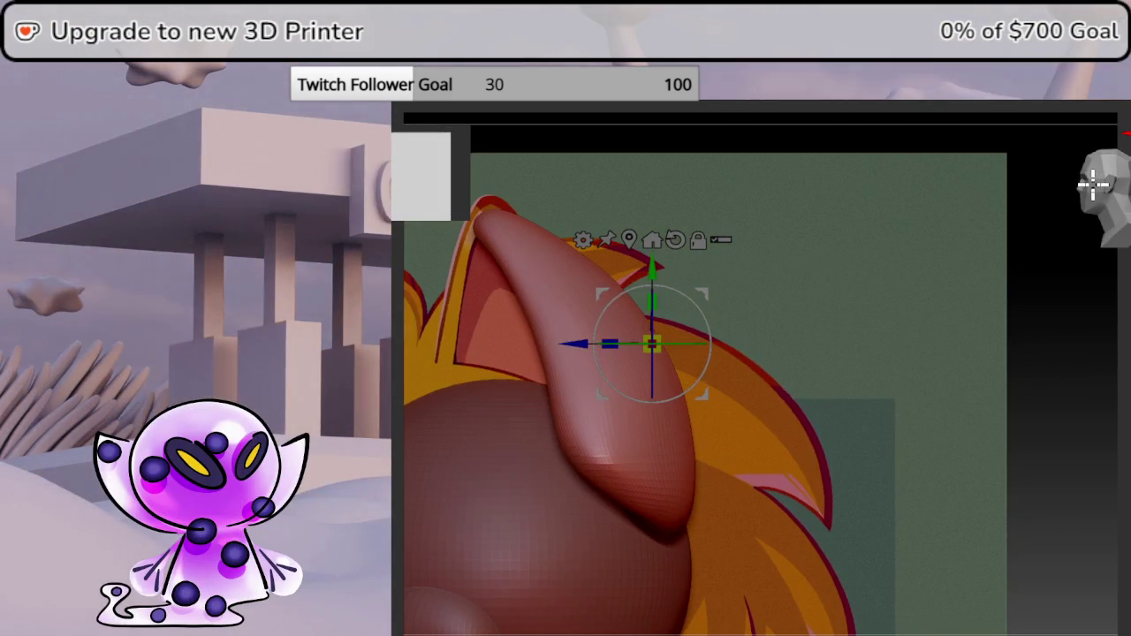
{"action": "left_click_drag", "start_coordinate": [698, 386], "coordinate": [889, 362], "text": "alt"}
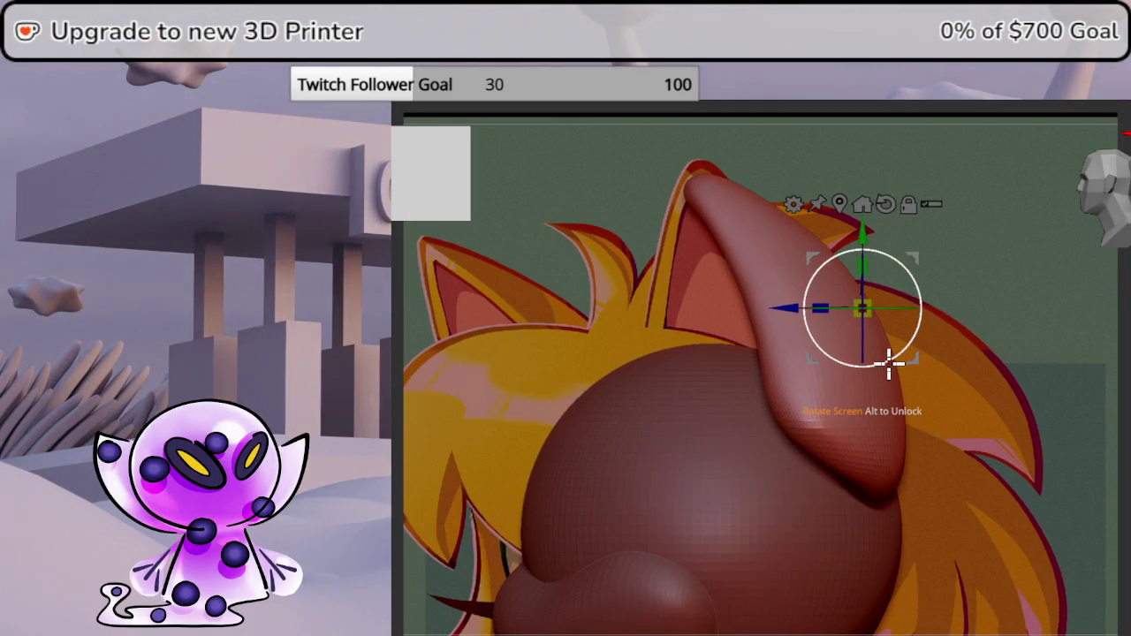
{"action": "left_click_drag", "start_coordinate": [919, 259], "coordinate": [920, 246]}
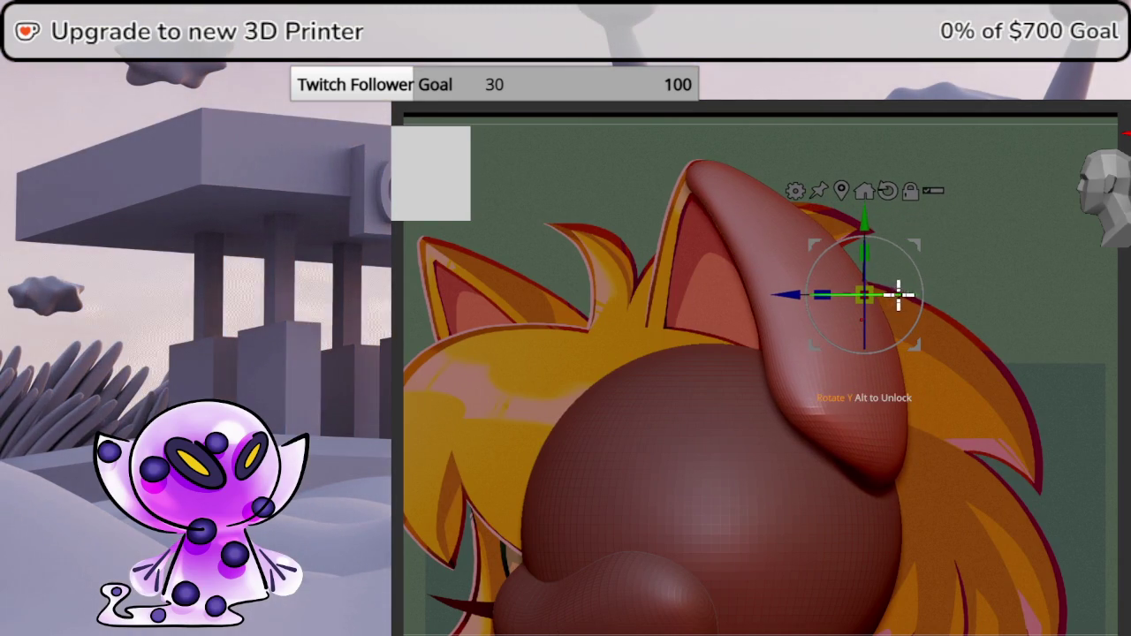
{"action": "left_click_drag", "start_coordinate": [902, 295], "coordinate": [956, 290]}
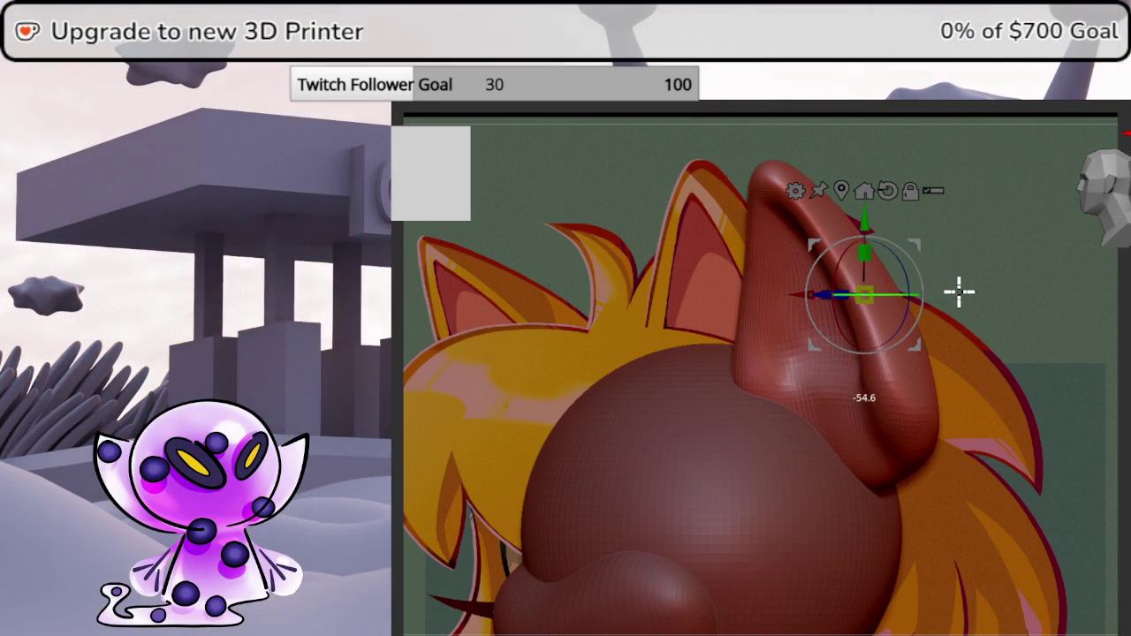
{"action": "mouse_move", "coordinate": [919, 250]}
{"action": "left_mouse_down"}
{"action": "mouse_move", "coordinate": [896, 237]}
{"action": "mouse_move", "coordinate": [841, 238]}
{"action": "left_mouse_up"}
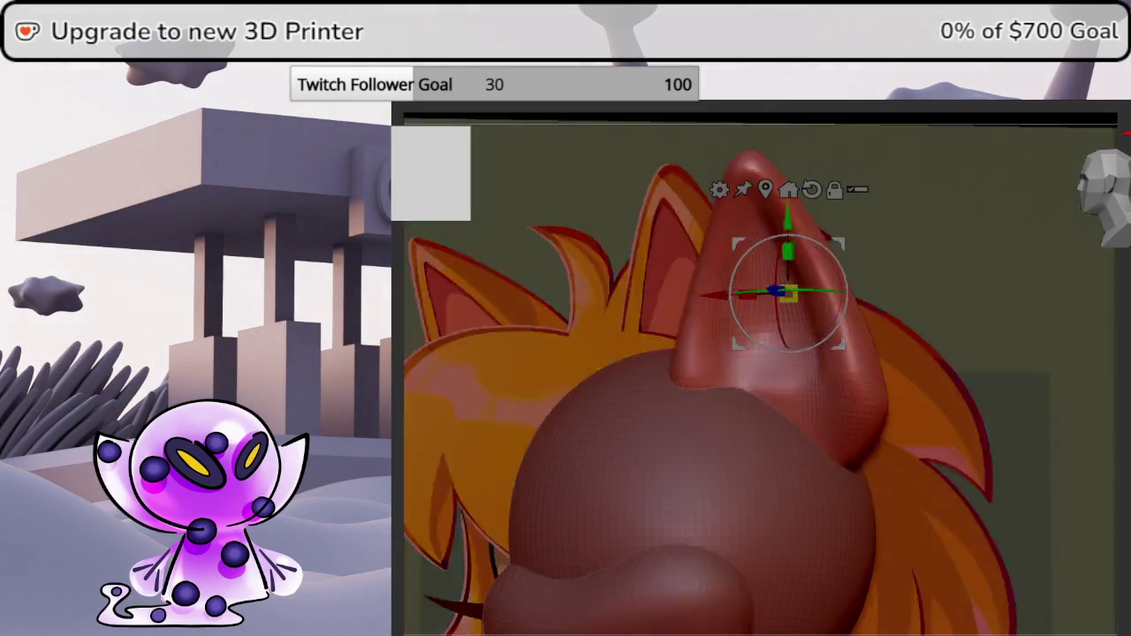
Check the ear placement from the side and front, then return to Draw mode with Q.
{"action": "mouse_move", "coordinate": [839, 241]}
{"action": "right_mouse_down"}
{"action": "mouse_move", "coordinate": [1017, 247]}
{"action": "mouse_move", "coordinate": [866, 248]}
{"action": "mouse_move", "coordinate": [999, 248]}
{"action": "mouse_move", "coordinate": [883, 247]}
{"action": "right_mouse_up"}
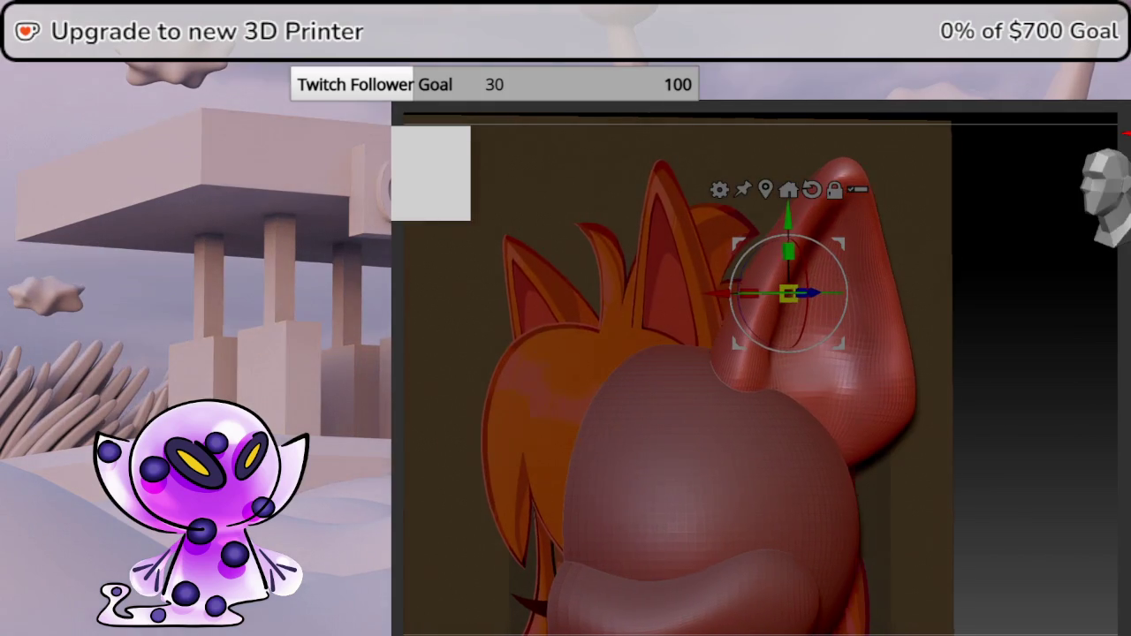
{"action": "mouse_move", "coordinate": [883, 409]}
{"action": "right_mouse_down"}
{"action": "mouse_move", "coordinate": [1018, 410]}
{"action": "mouse_move", "coordinate": [1070, 440]}
{"action": "right_mouse_up"}
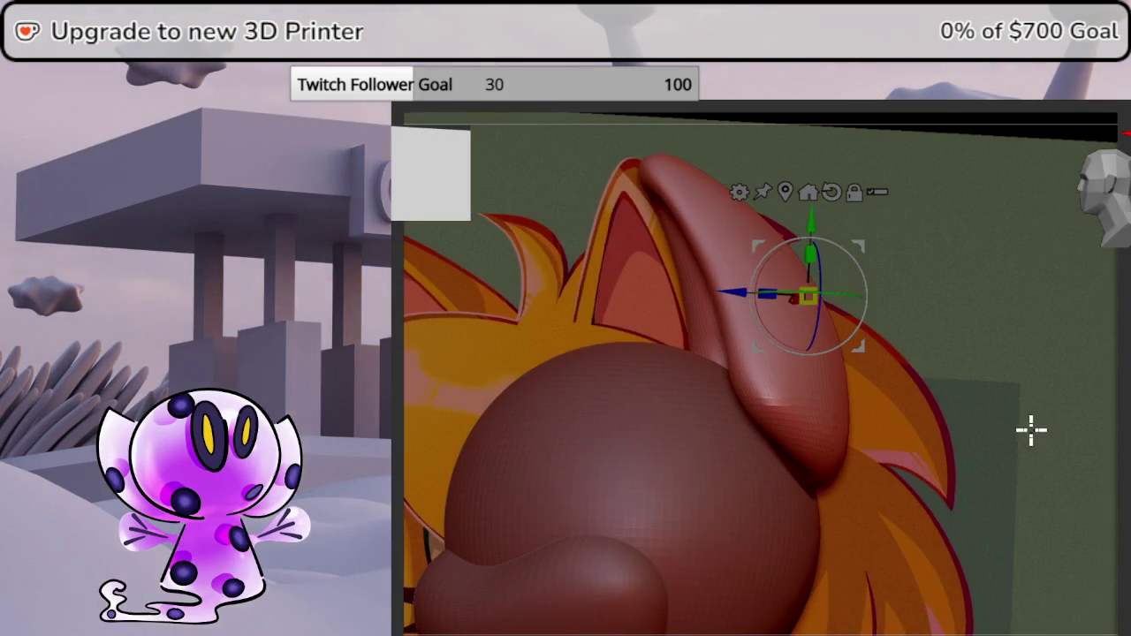
{"action": "right_click_drag", "start_coordinate": [1070, 440], "coordinate": [1106, 189]}
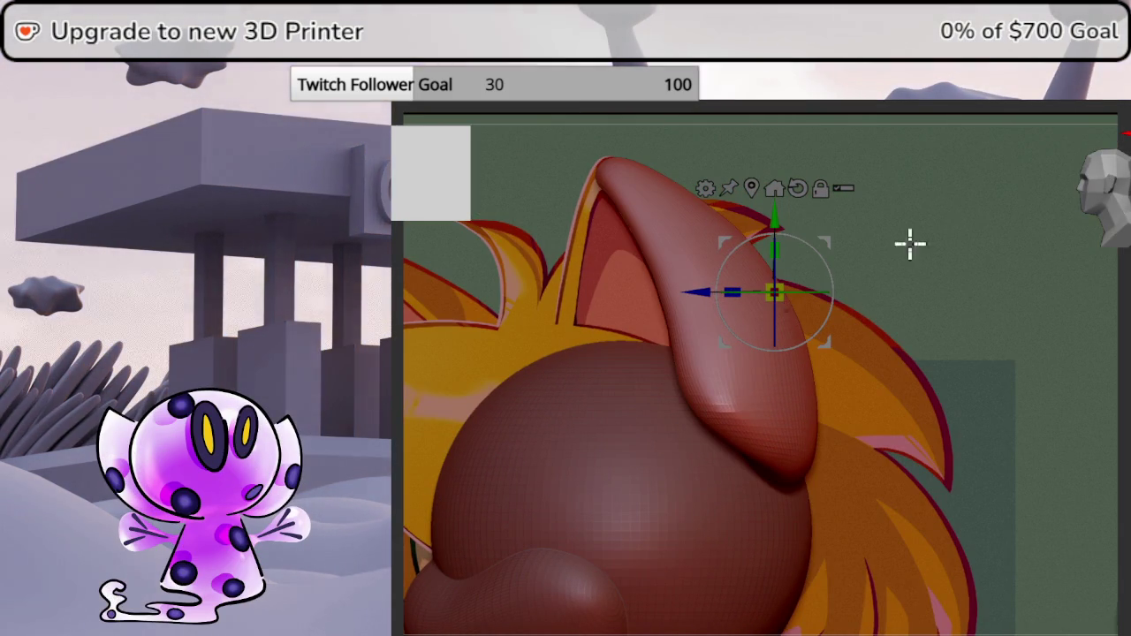
{"action": "mouse_move", "coordinate": [839, 392]}
{"action": "right_mouse_down", "text": "alt"}
{"action": "mouse_move", "coordinate": [931, 384]}
{"action": "mouse_move", "coordinate": [869, 445]}
{"action": "mouse_move", "coordinate": [934, 389]}
{"action": "mouse_move", "coordinate": [960, 445]}
{"action": "right_mouse_up", "text": "alt"}
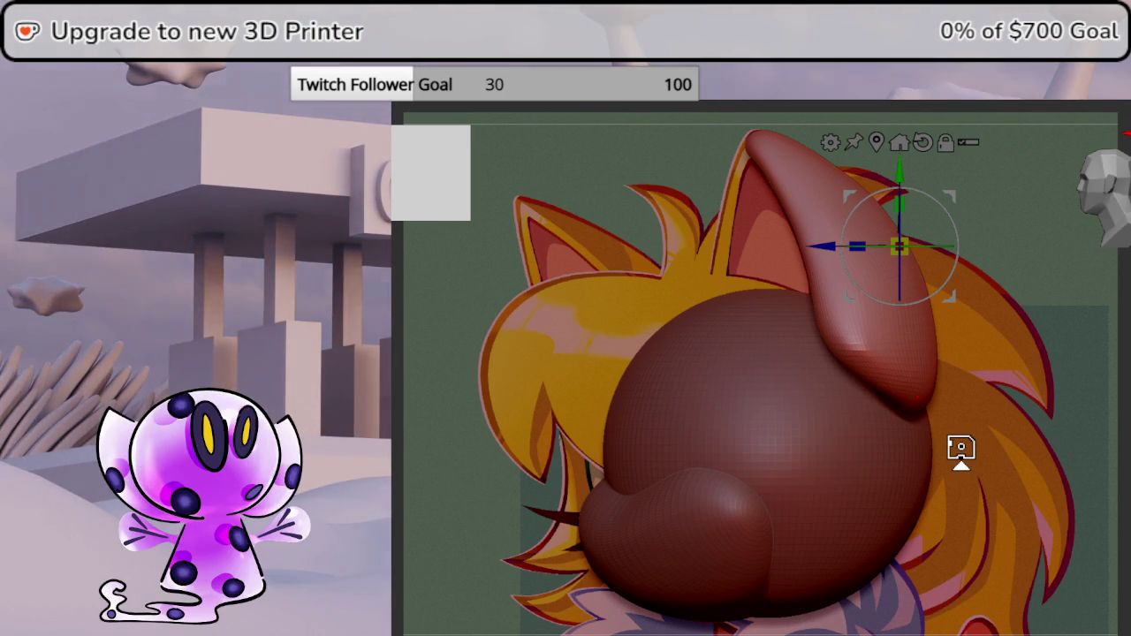
{"action": "key", "text": "q"}
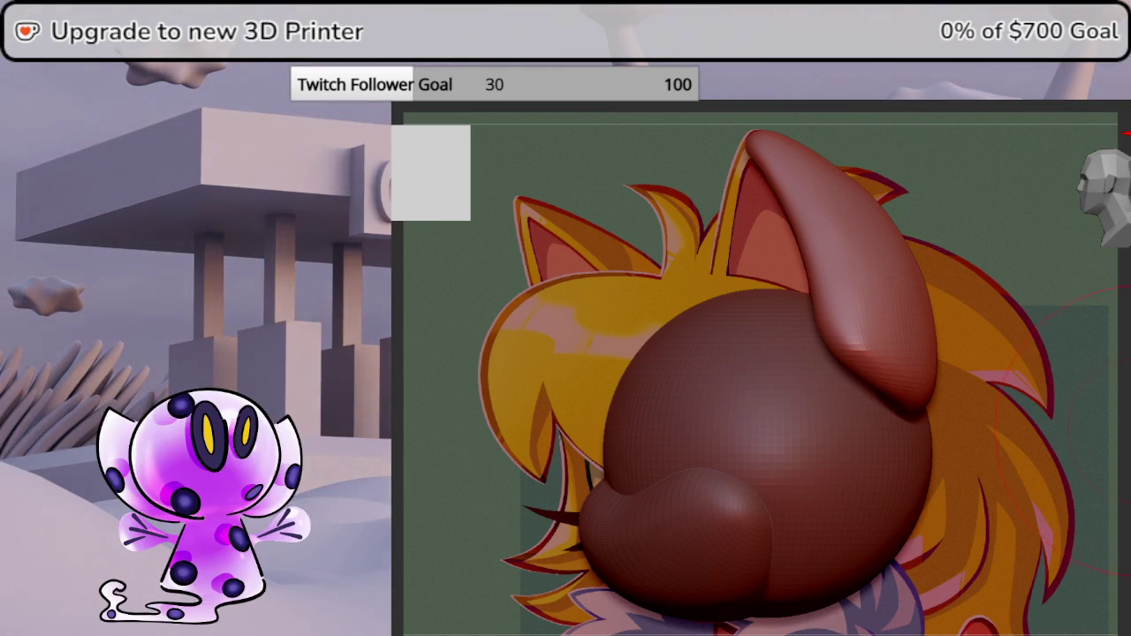